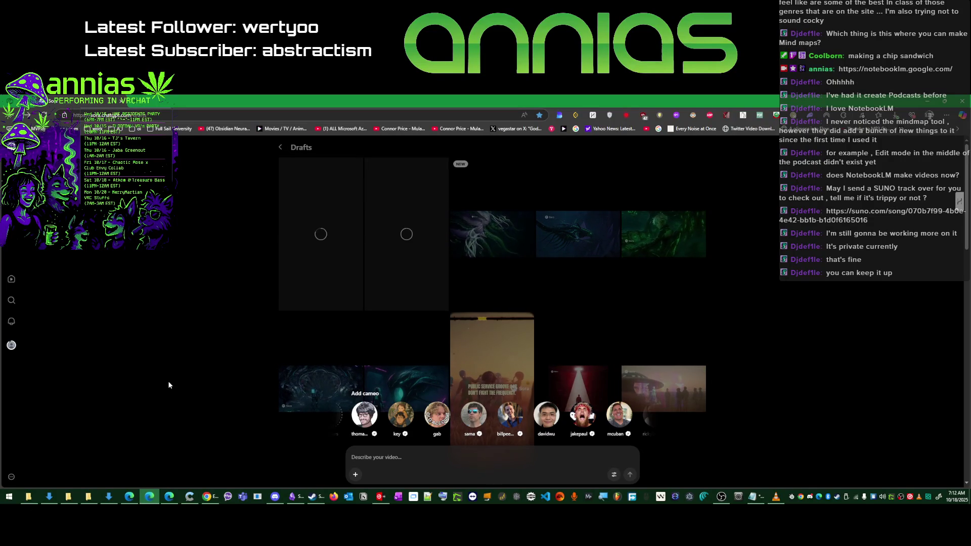
# - Leave the Sora drafts generating and switch to the Suno song page 'Experimentation At Work 521'
pyautogui.hotkey('alt', 'Tab')
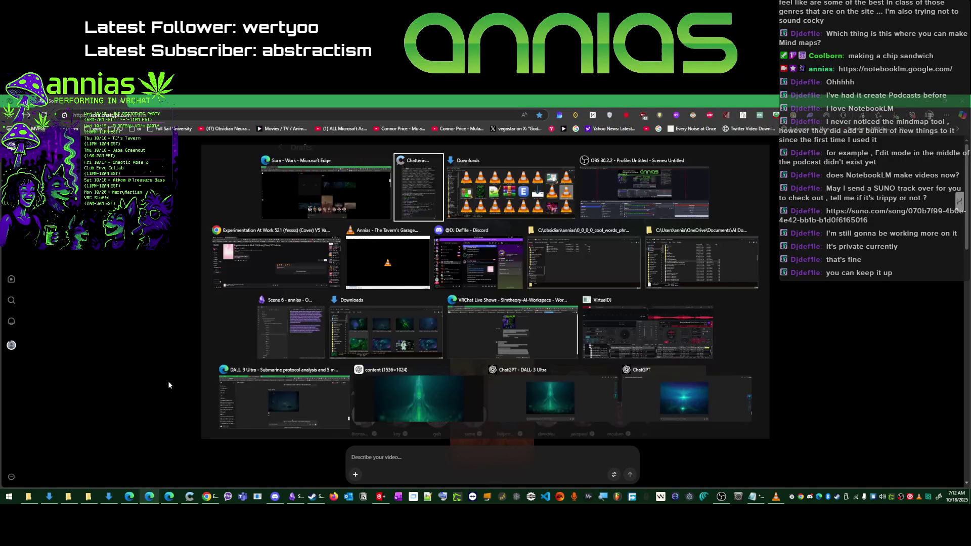
pyautogui.hotkey('alt', 'Tab')
pyautogui.hotkey('alt', 'Tab')
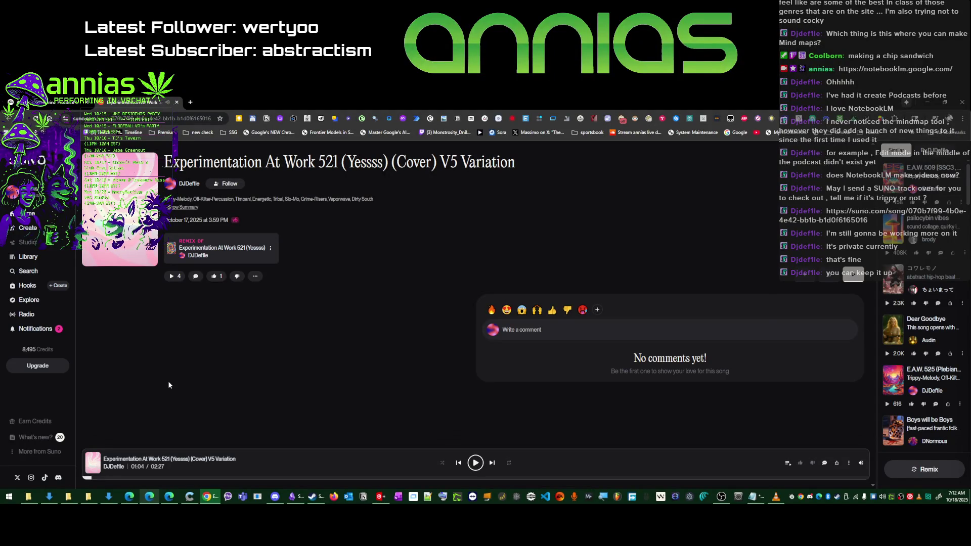
# - Cycle through the open windows and land back on the Suno song page
pyautogui.hotkey('alt', 'Tab')
pyautogui.hotkey('alt', 'Tab')
pyautogui.press('Tab')
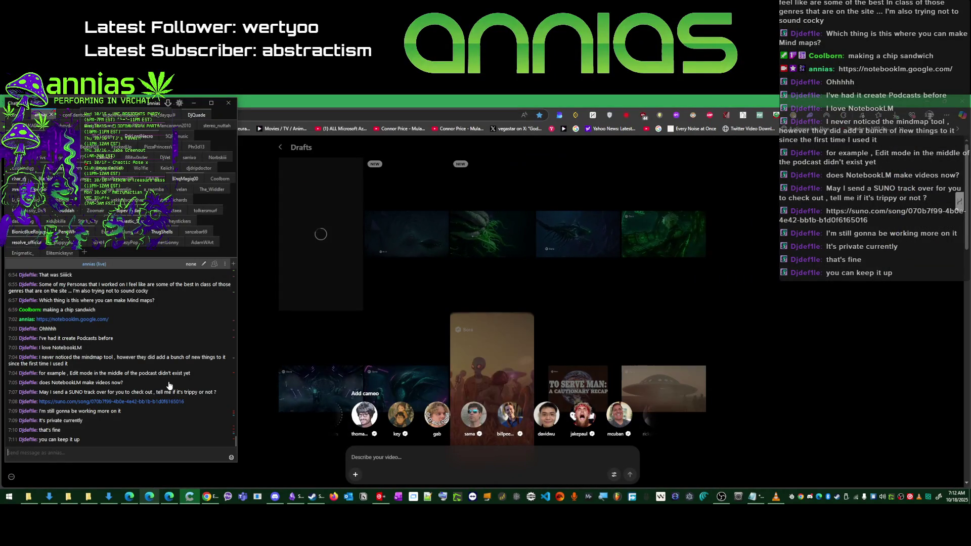
pyautogui.hotkey('alt', 'Tab')
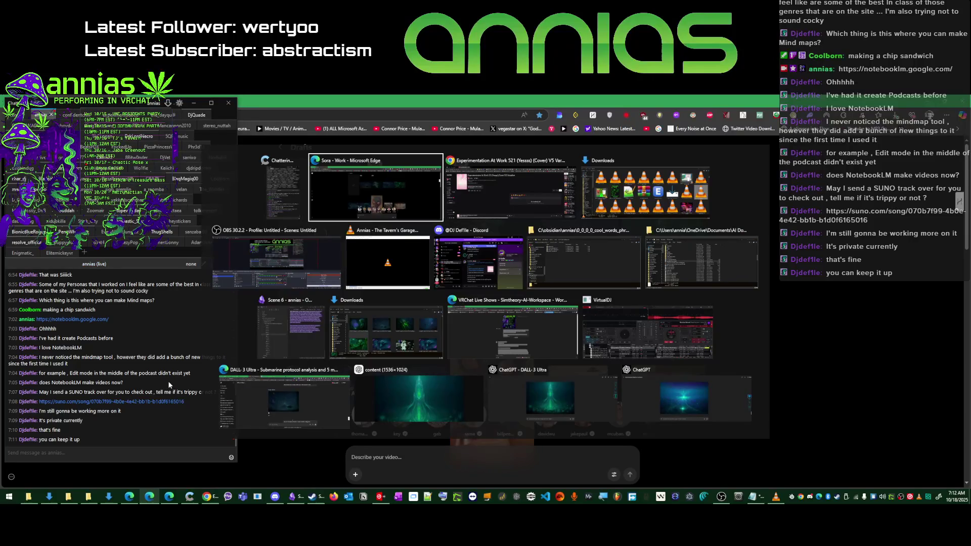
pyautogui.hotkey('alt', 'Tab')
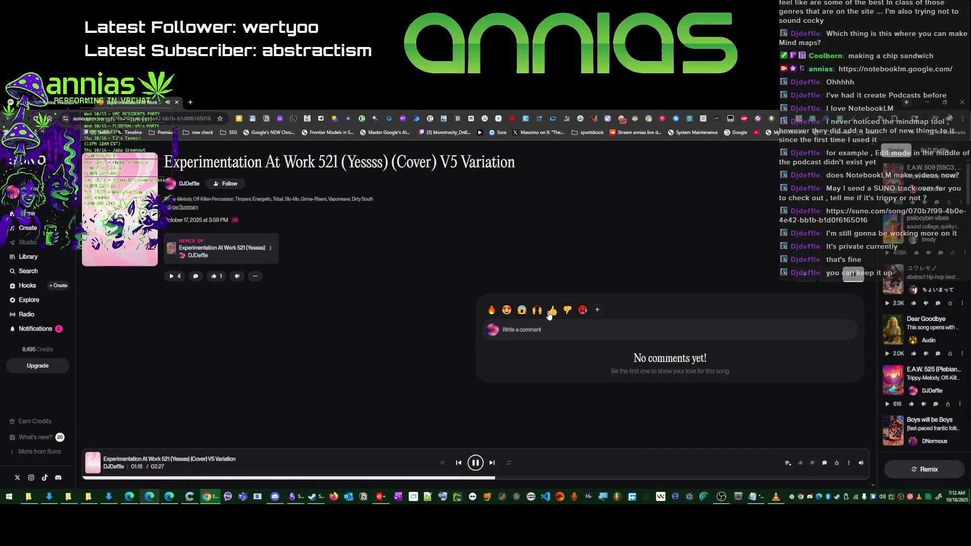
# - Post the comment 'im a sucker for the bleeps' on the playing Suno track
pyautogui.click(546, 330)
pyautogui.write('👍im a sucker f')
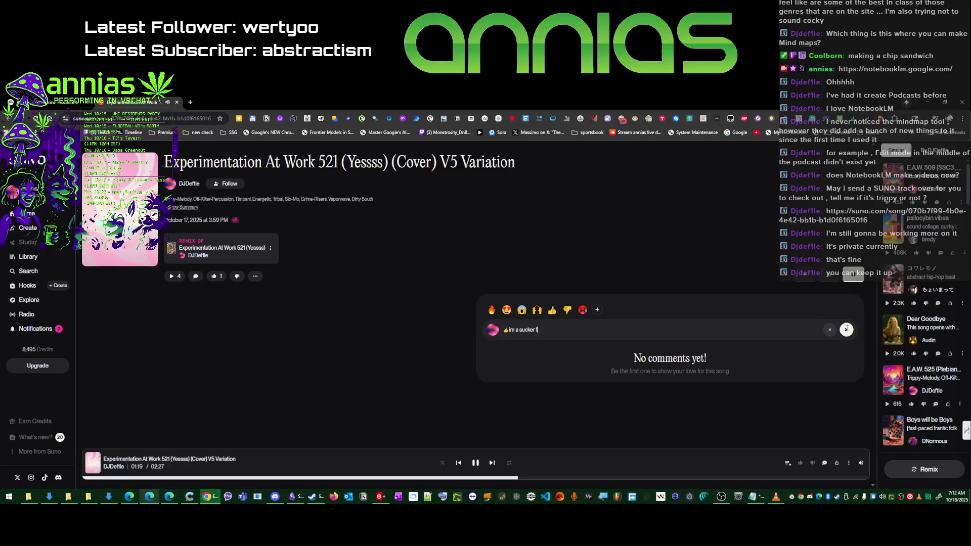
pyautogui.write('or the bleeps')
pyautogui.press('Return')
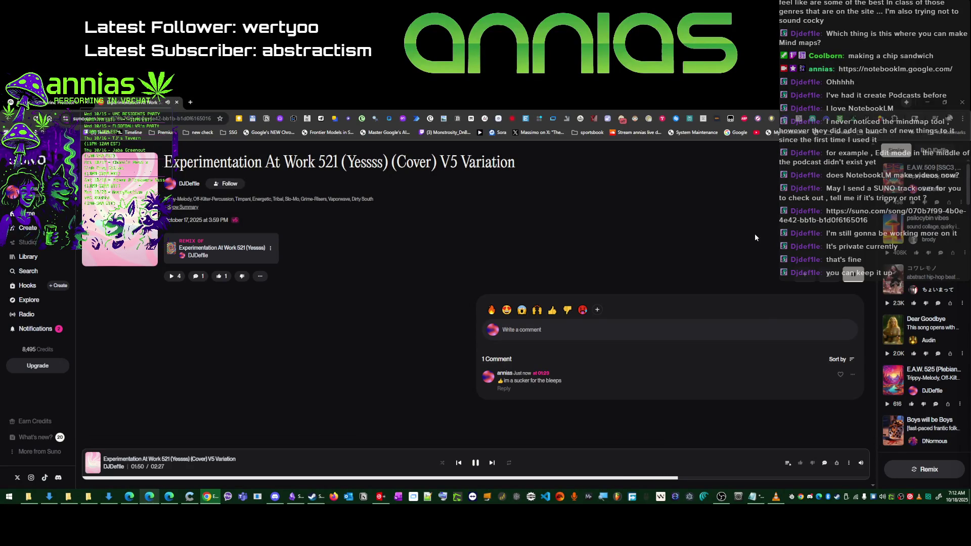
pyautogui.hotkey('alt', 'Tab')
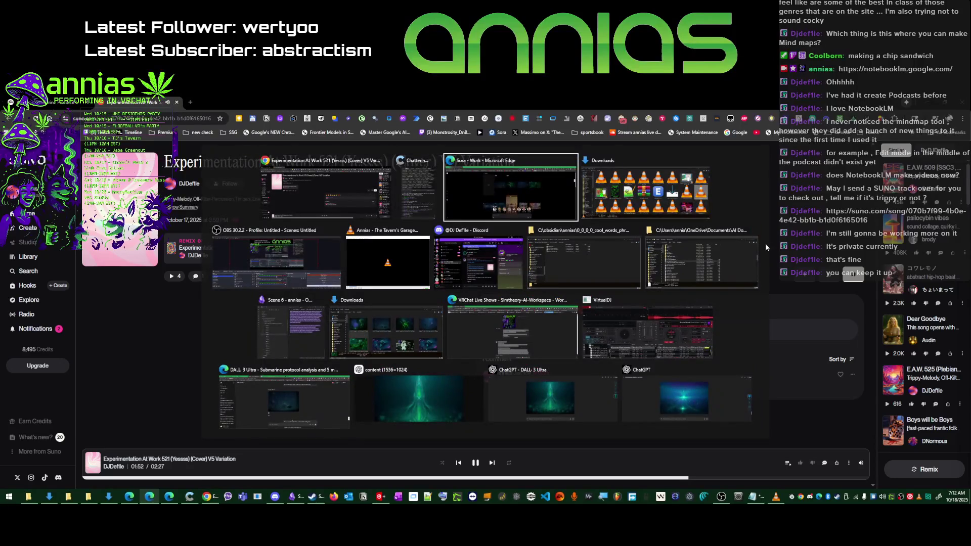
# - Stay on the song page and bring up the Discord DM holding the shared track link
pyautogui.click(351, 191)
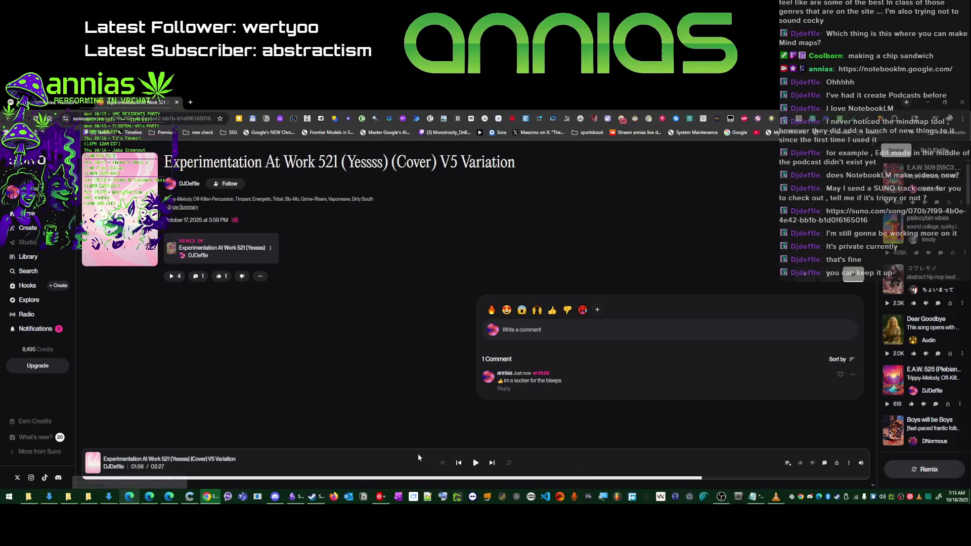
pyautogui.click(275, 497)
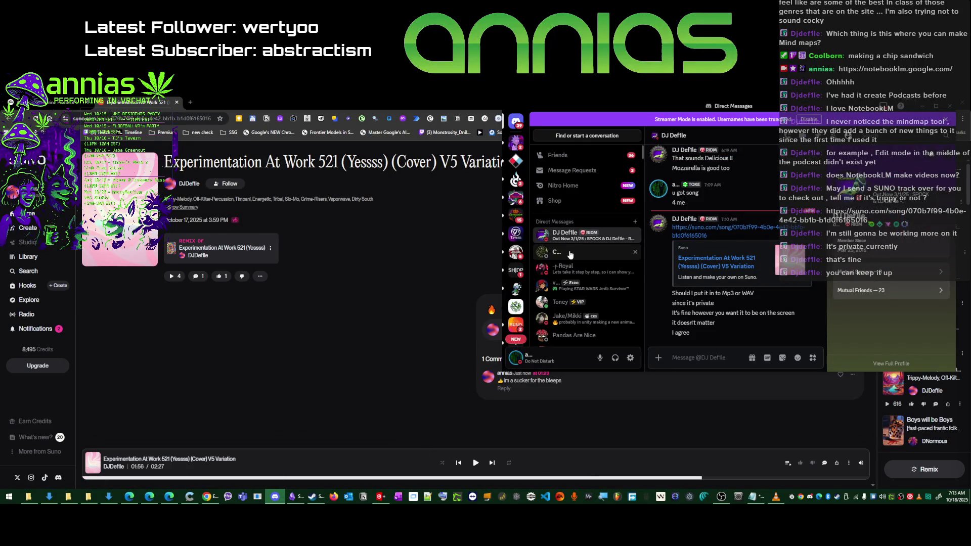
pyautogui.moveTo(725, 288)
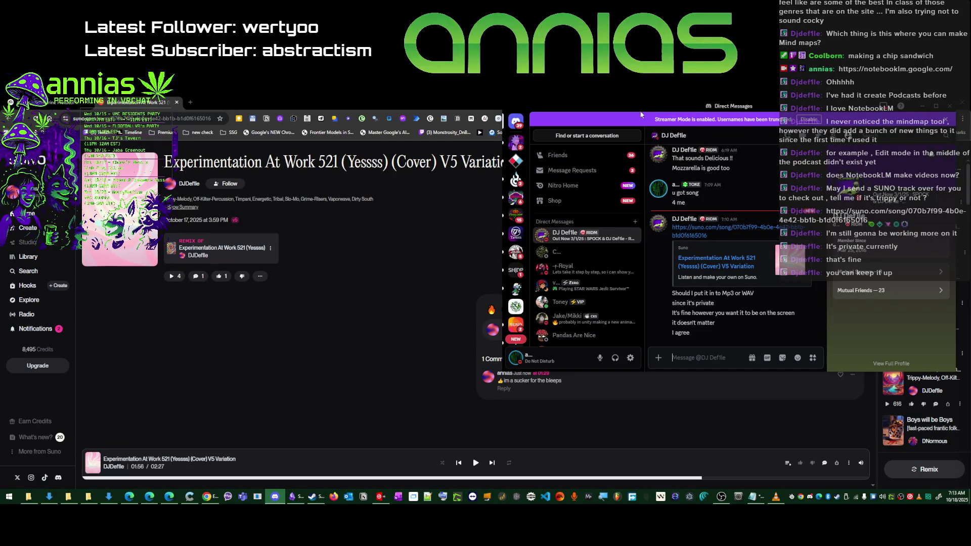
# - Move the Discord window lower and switch to the AI Documents File Explorer window
pyautogui.moveTo(818, 107)
pyautogui.mouseDown()
pyautogui.moveTo(839, 192)
pyautogui.moveTo(803, 160)
pyautogui.mouseUp()
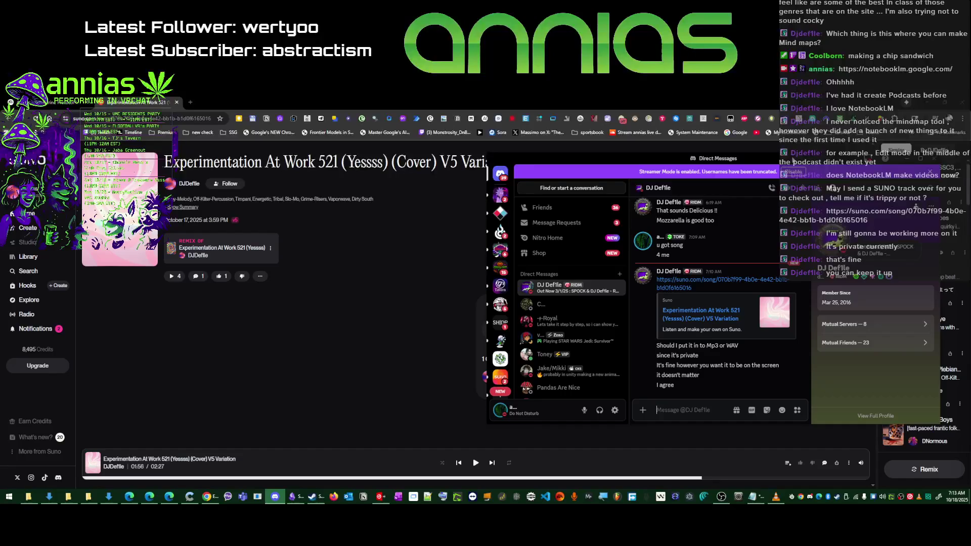
pyautogui.hotkey('alt', 'Tab')
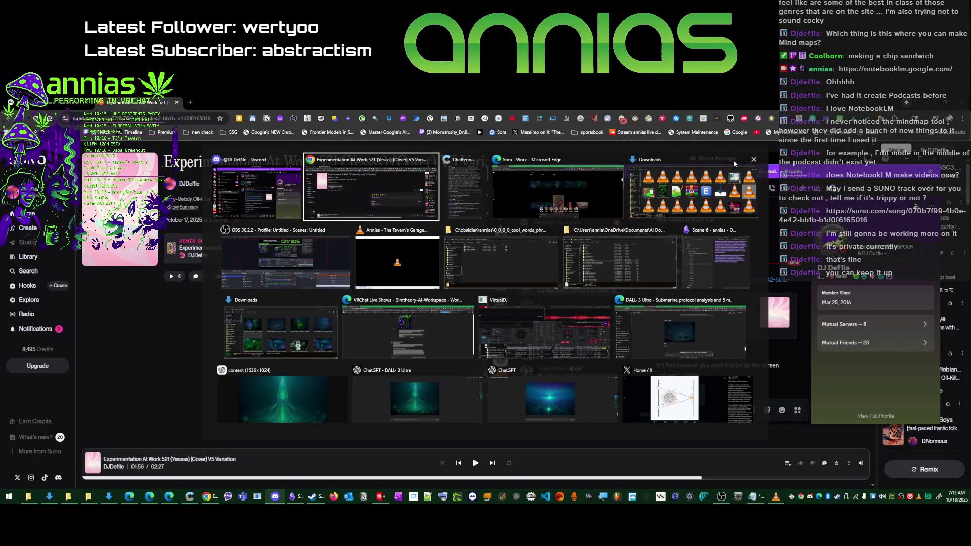
pyautogui.hotkey('alt', 'Tab')
pyautogui.hotkey('alt', 'Tab')
pyautogui.hotkey('alt', 'Tab')
pyautogui.hotkey('alt', 'Tab')
pyautogui.hotkey('alt', 'Tab')
pyautogui.hotkey('alt', 'Tab')
pyautogui.hotkey('alt', 'Tab')
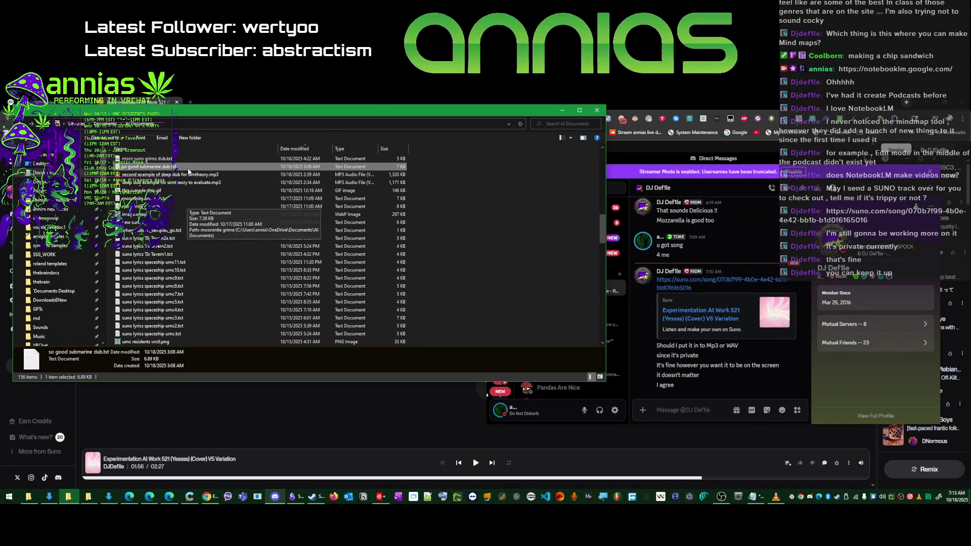
pyautogui.scroll(-2, 176, 270)
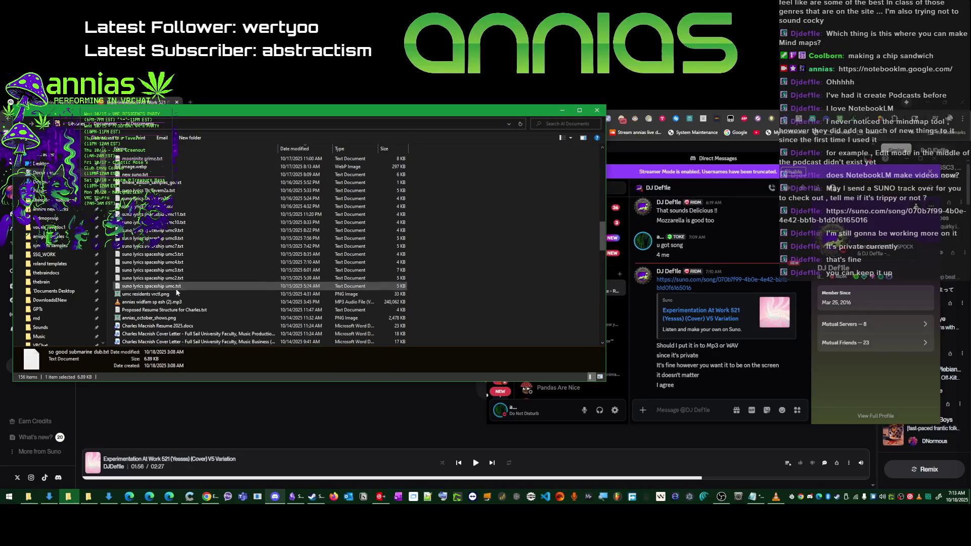
pyautogui.scroll(1, 170, 334)
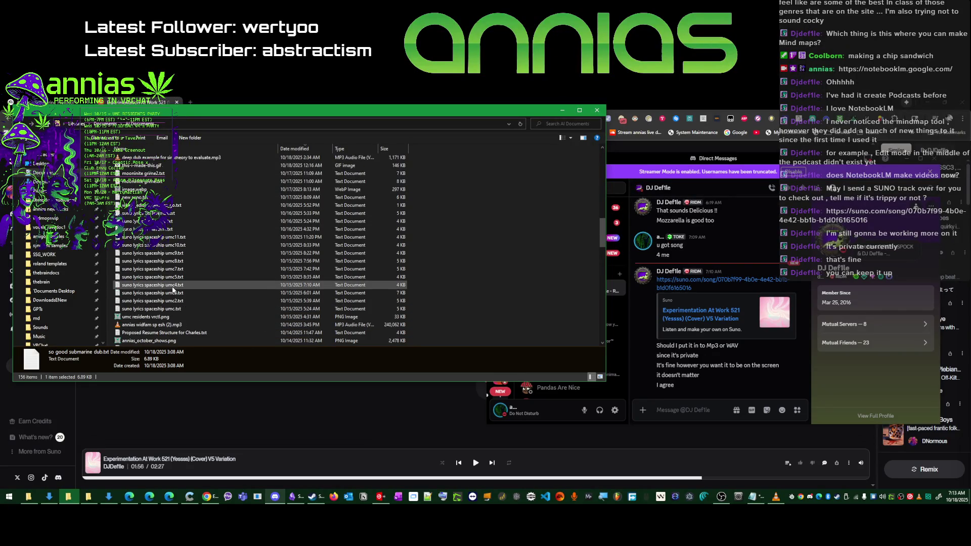
pyautogui.scroll(1, 169, 334)
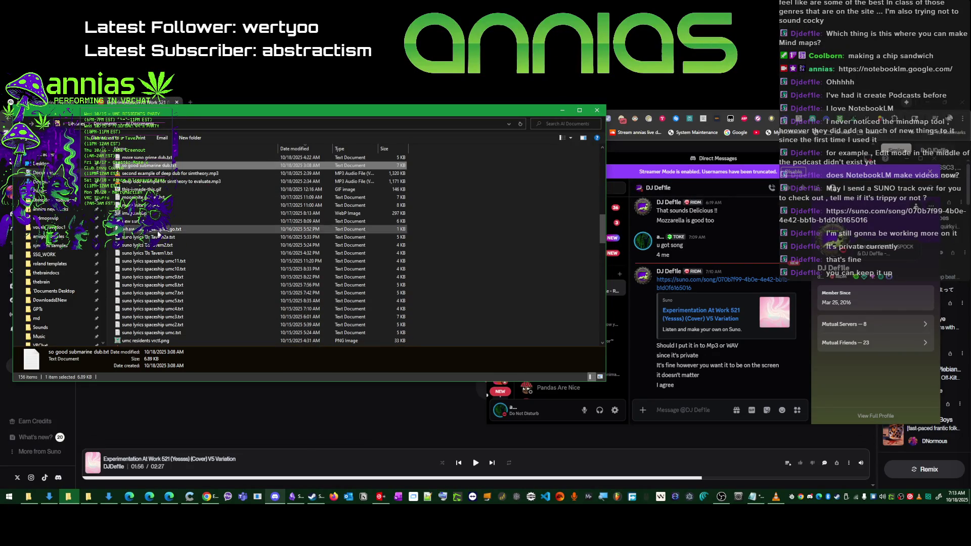
pyautogui.scroll(1, 145, 174)
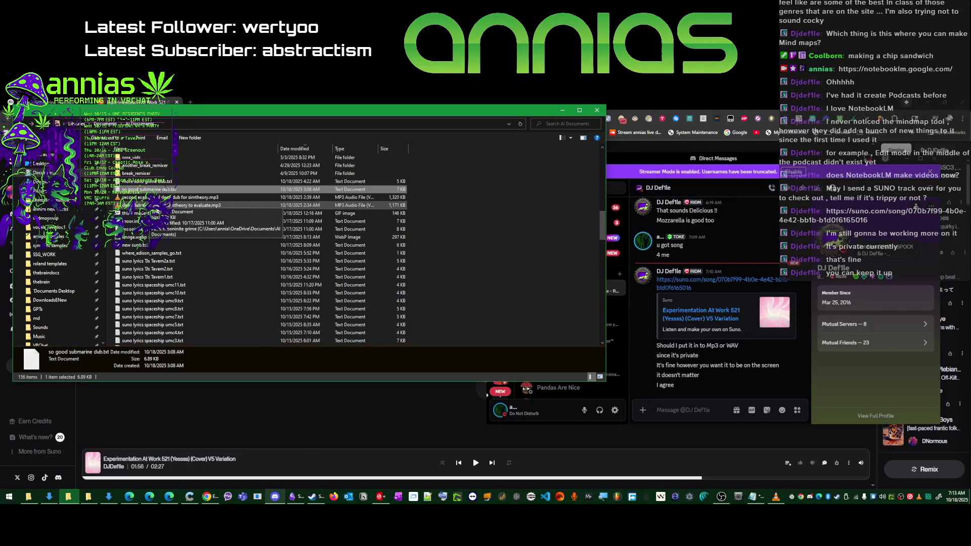
pyautogui.scroll(1, 144, 182)
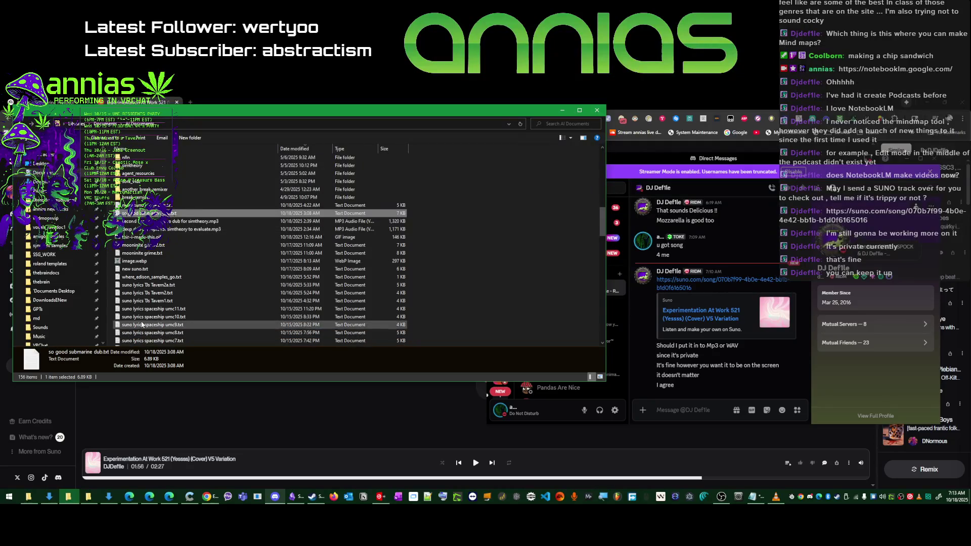
# - Browse the Downloads folder's teal artwork thumbnails, then pick another Discord DM
pyautogui.click(39, 181)
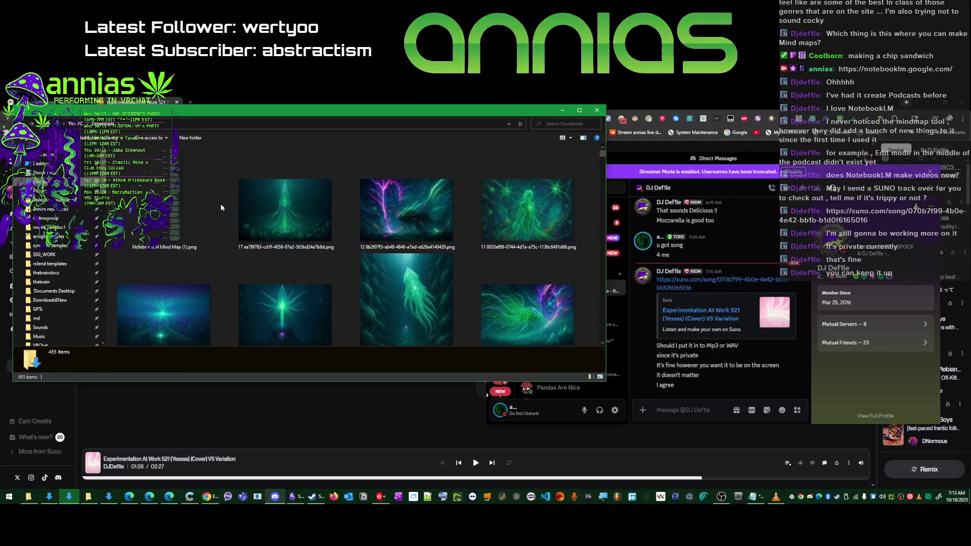
pyautogui.scroll(-3, 232, 202)
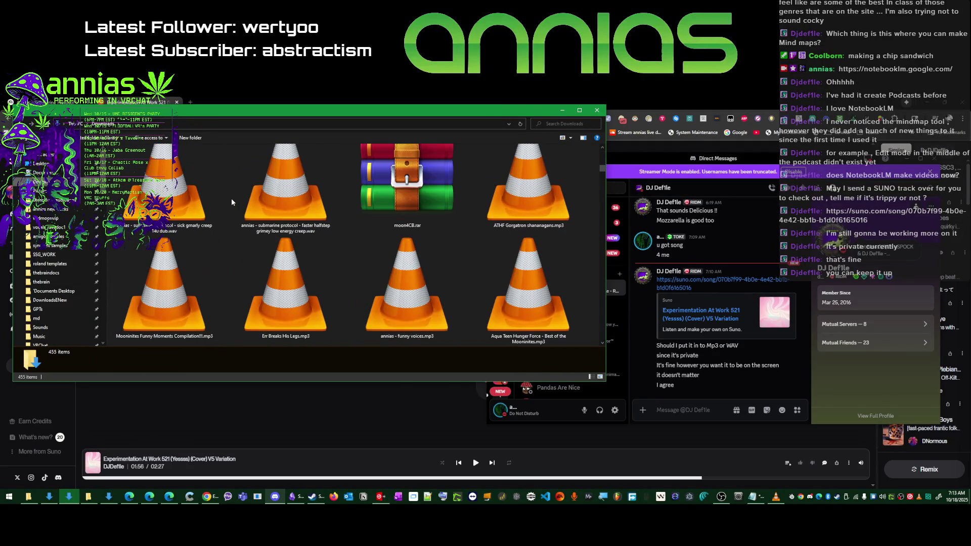
pyautogui.scroll(2, 233, 202)
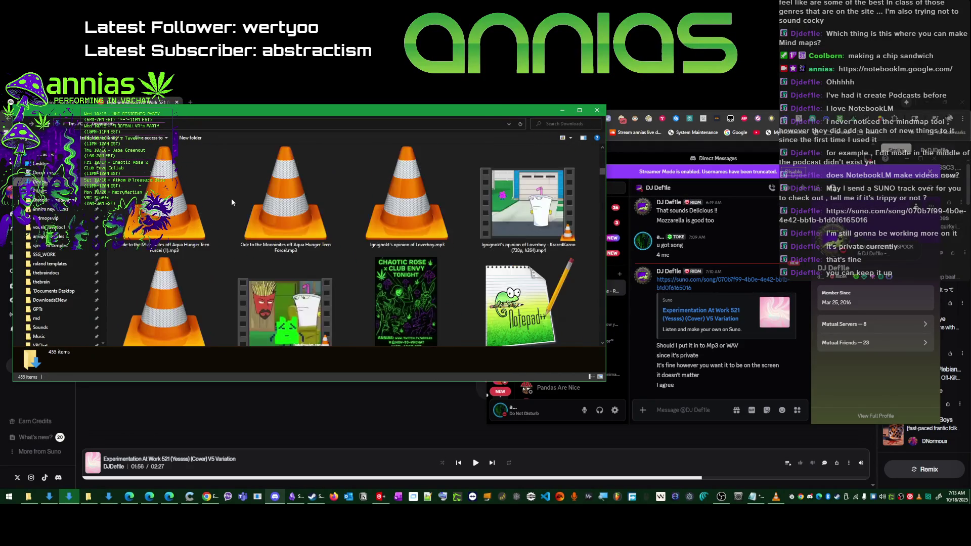
pyautogui.scroll(-2, 232, 201)
pyautogui.scroll(-2, 233, 201)
pyautogui.scroll(-2, 232, 202)
pyautogui.scroll(-2, 232, 202)
pyautogui.scroll(-2, 232, 202)
pyautogui.scroll(-2, 232, 202)
pyautogui.scroll(-2, 233, 202)
pyautogui.scroll(-2, 232, 202)
pyautogui.scroll(-2, 232, 202)
pyautogui.scroll(-2, 232, 201)
pyautogui.scroll(-2, 232, 202)
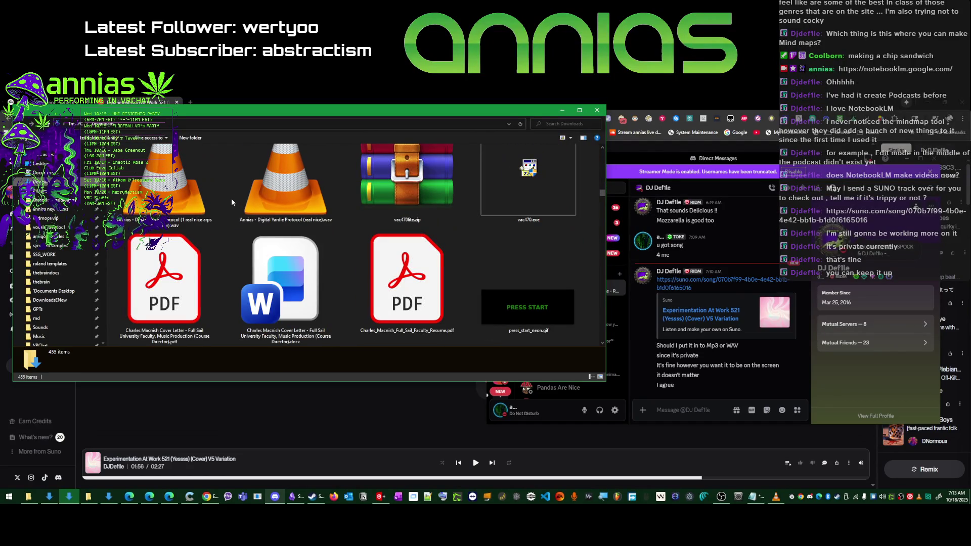
pyautogui.scroll(2, 232, 202)
pyautogui.scroll(2, 232, 202)
pyautogui.scroll(2, 234, 200)
pyautogui.scroll(2, 235, 199)
pyautogui.scroll(2, 235, 199)
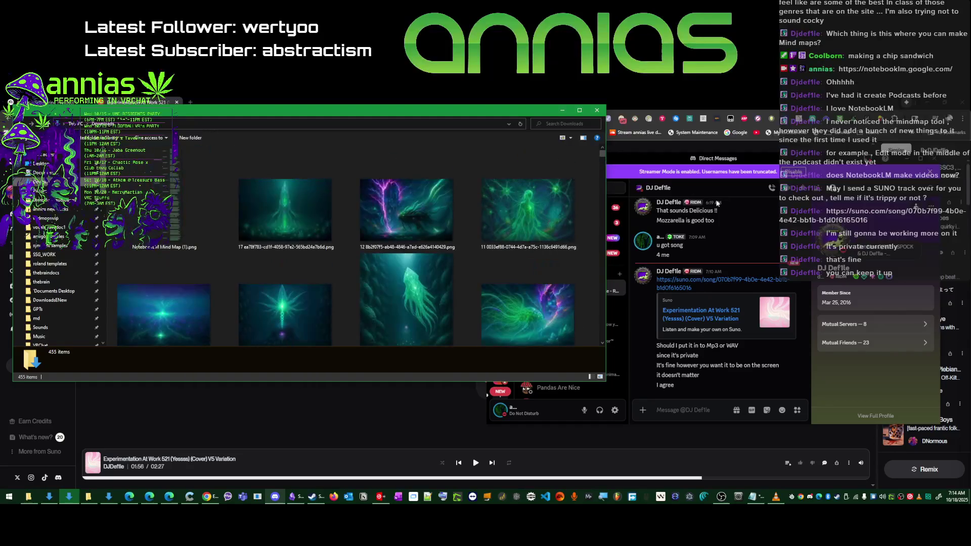
pyautogui.click(755, 259)
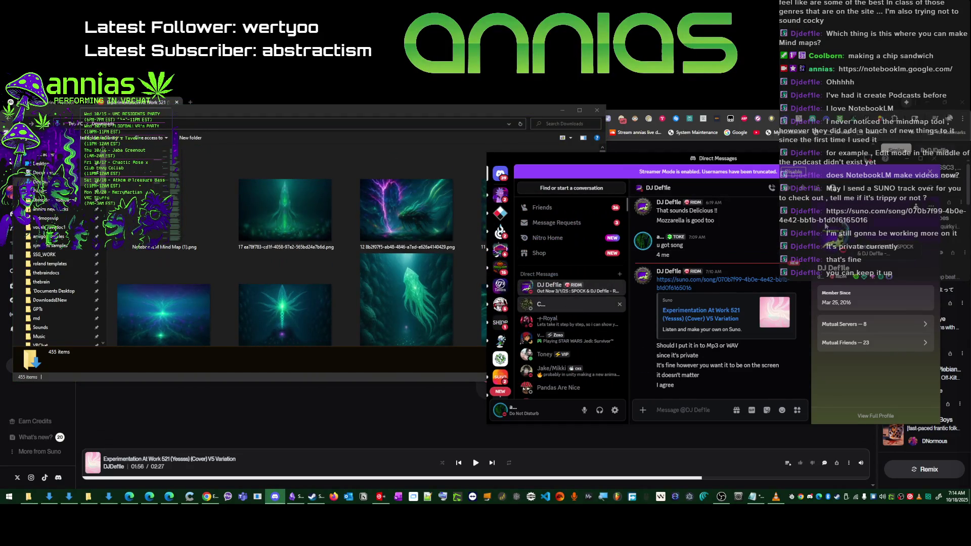
# - Review the DM with the bass production guide attachment, then return to the Suno page
pyautogui.click(557, 304)
pyautogui.scroll(2, 720, 308)
pyautogui.scroll(2, 719, 310)
pyautogui.scroll(2, 717, 314)
pyautogui.scroll(2, 715, 318)
pyautogui.scroll(3, 714, 321)
pyautogui.scroll(3, 714, 319)
pyautogui.scroll(3, 714, 319)
pyautogui.scroll(2, 715, 318)
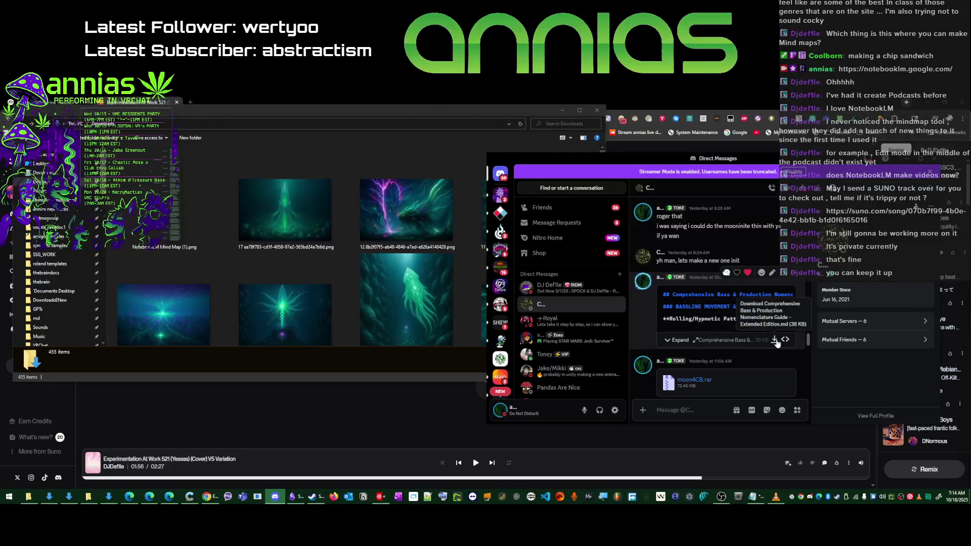
pyautogui.hotkey('alt', 'Tab')
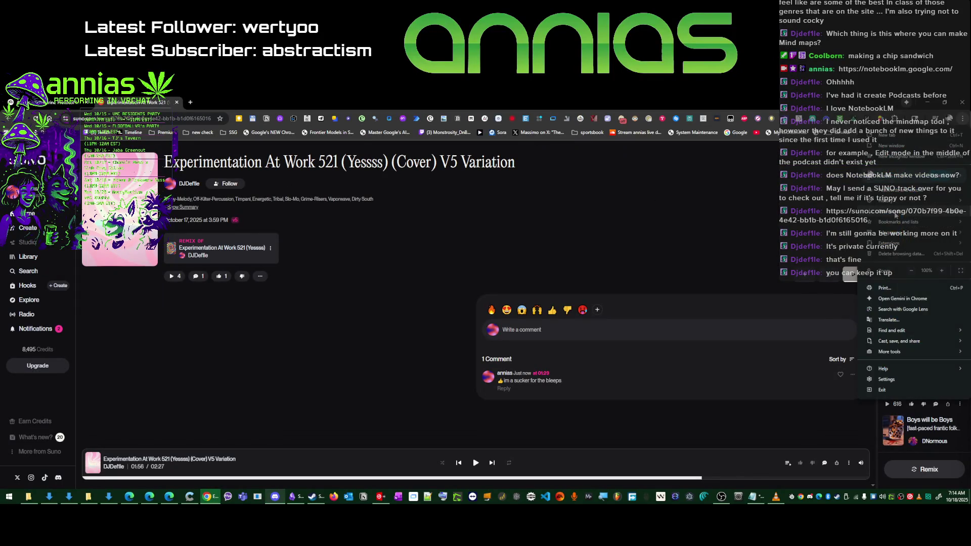
# - Share the downloaded bass production guide file into the Discord conversation
pyautogui.hotkey('ctrl', 'j')
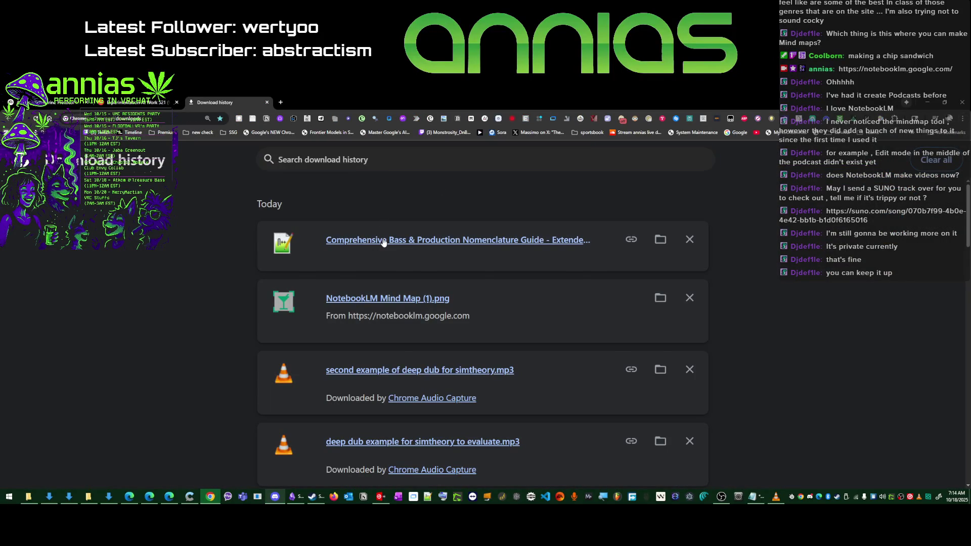
pyautogui.hotkey('alt', 'Tab')
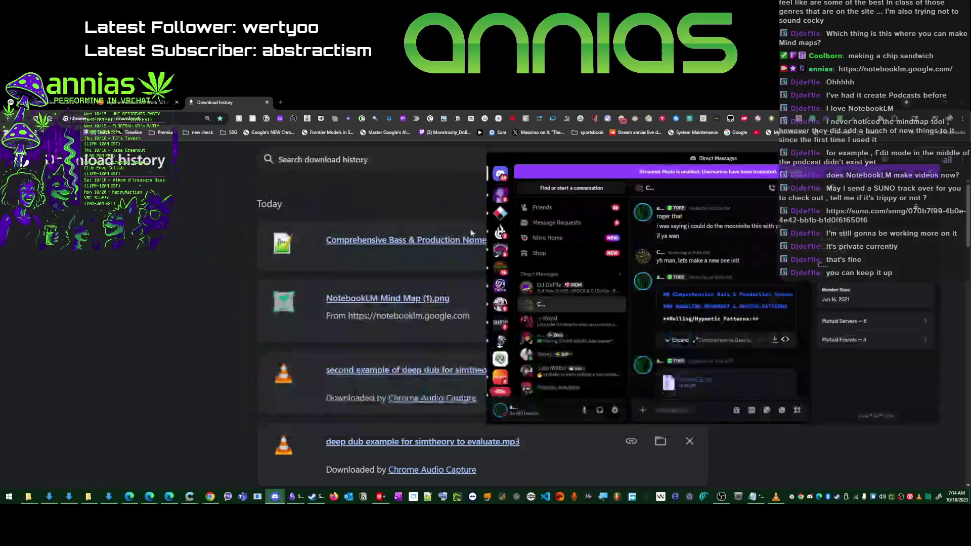
pyautogui.click(554, 296)
pyautogui.moveTo(458, 248)
pyautogui.mouseDown()
pyautogui.moveTo(742, 385)
pyautogui.moveTo(738, 367)
pyautogui.mouseUp()
pyautogui.press('Return')
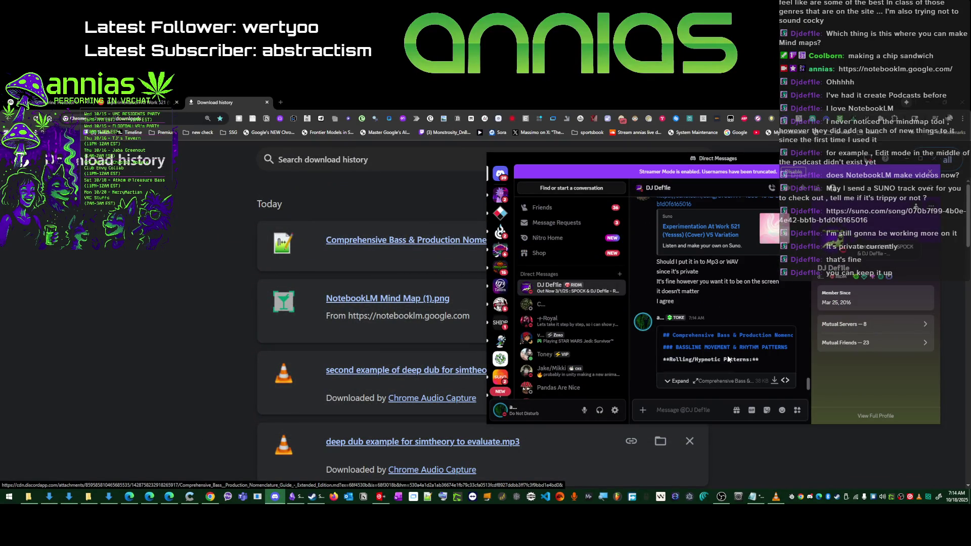
pyautogui.moveTo(728, 349)
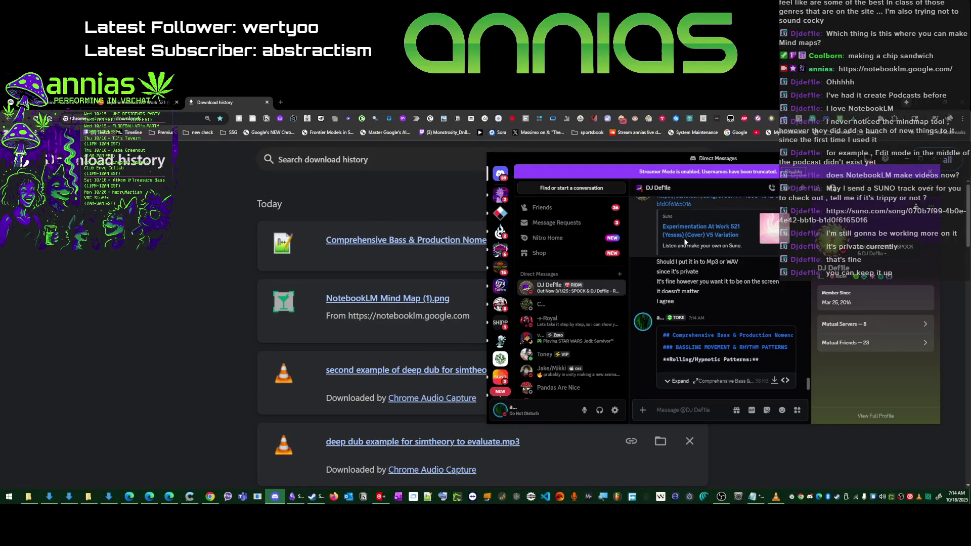
# - Review today's Chrome download history and close it
pyautogui.click(342, 304)
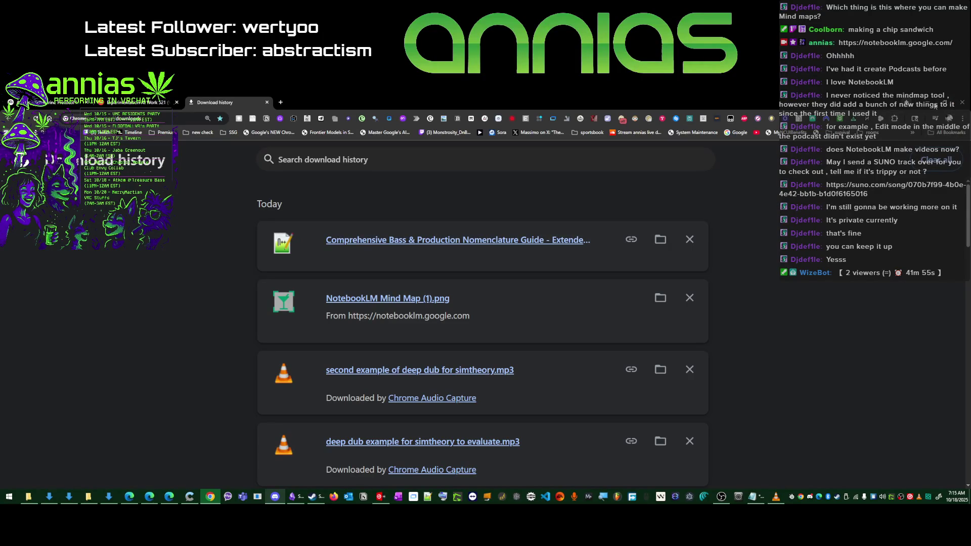
pyautogui.hotkey('ctrl', 'w')
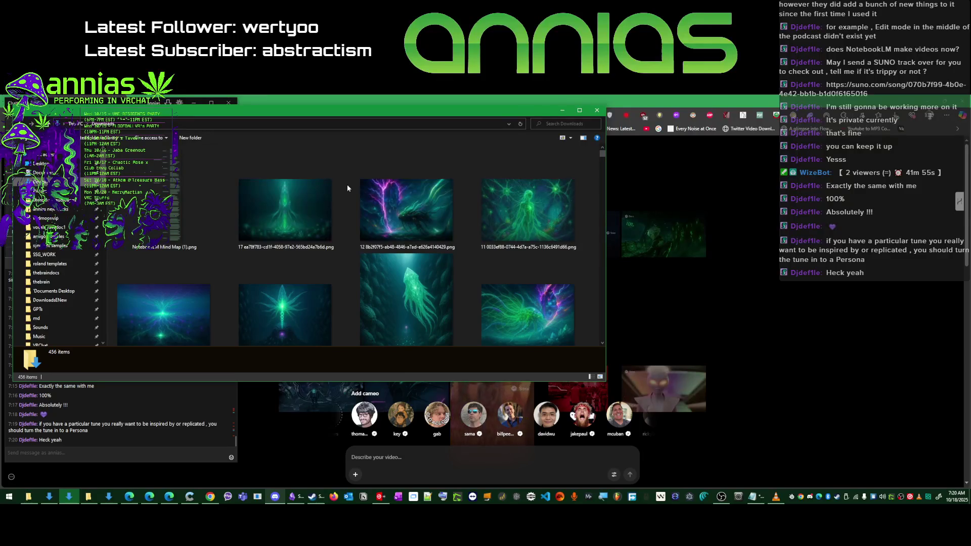
# - Bring the Chrome Sora drafts page in front of File Explorer
pyautogui.click(609, 98)
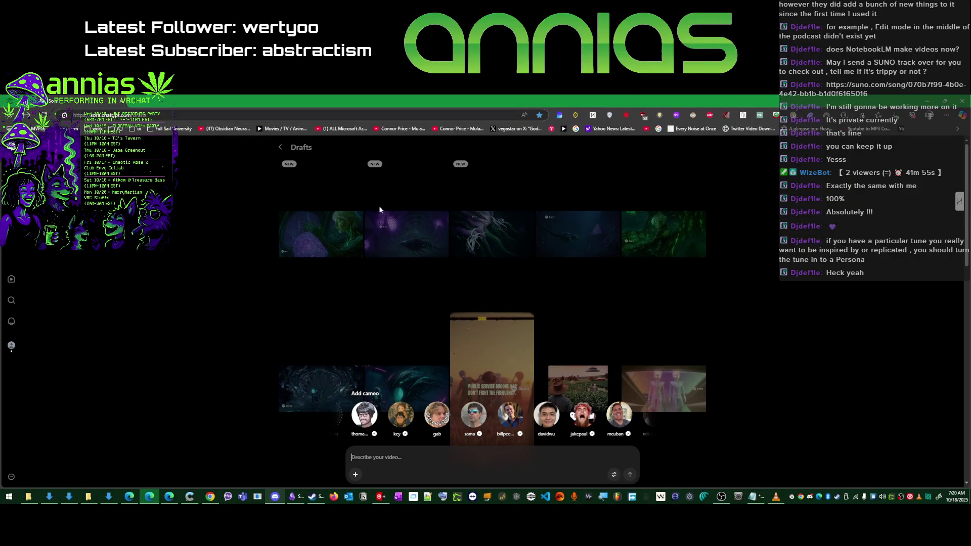
# - Dismiss the Add cameo bar and open the purple tentacled creature draft
pyautogui.click(497, 228)
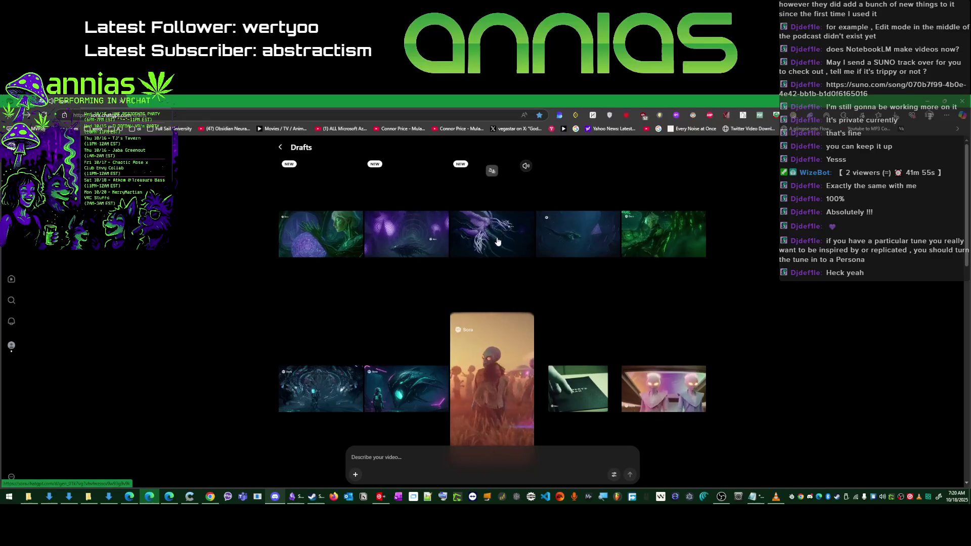
pyautogui.click(497, 241)
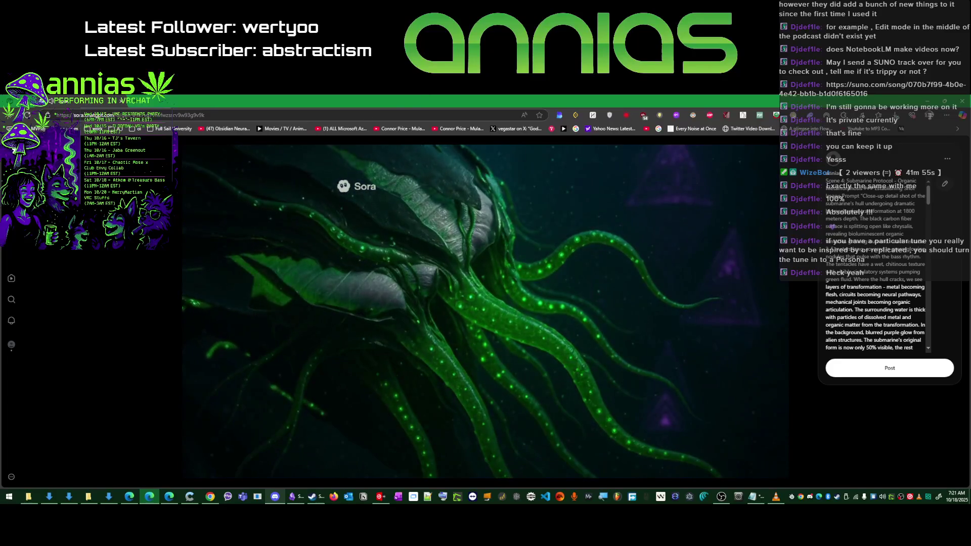
# - Preview the tunnel-and-creature and green-woman-with-orb drafts, returning to the Drafts grid
pyautogui.press('Escape')
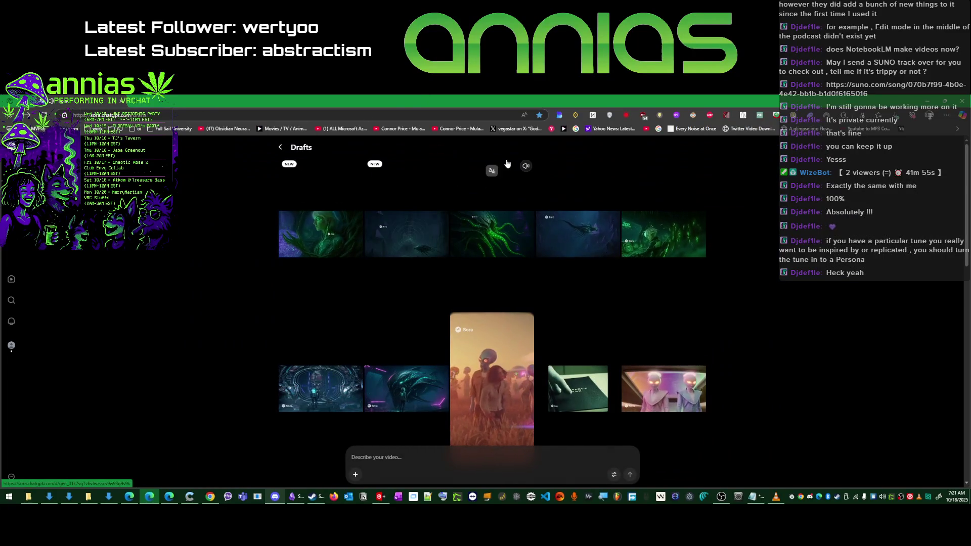
pyautogui.click(401, 217)
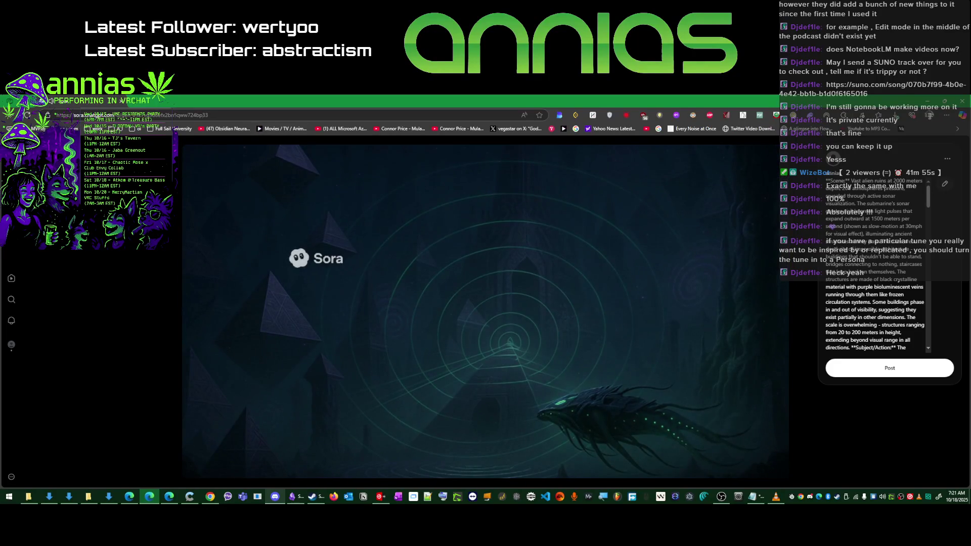
pyautogui.press('Escape')
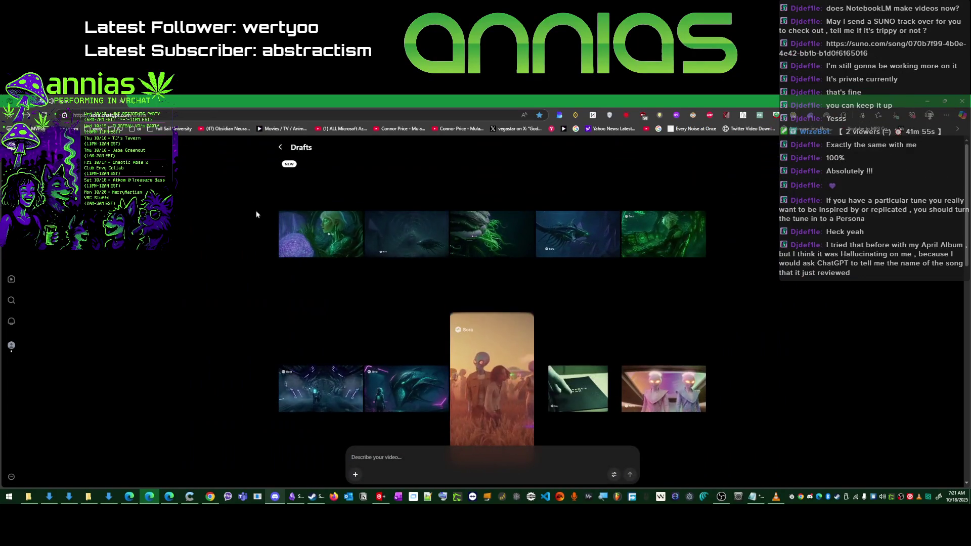
pyautogui.click(316, 234)
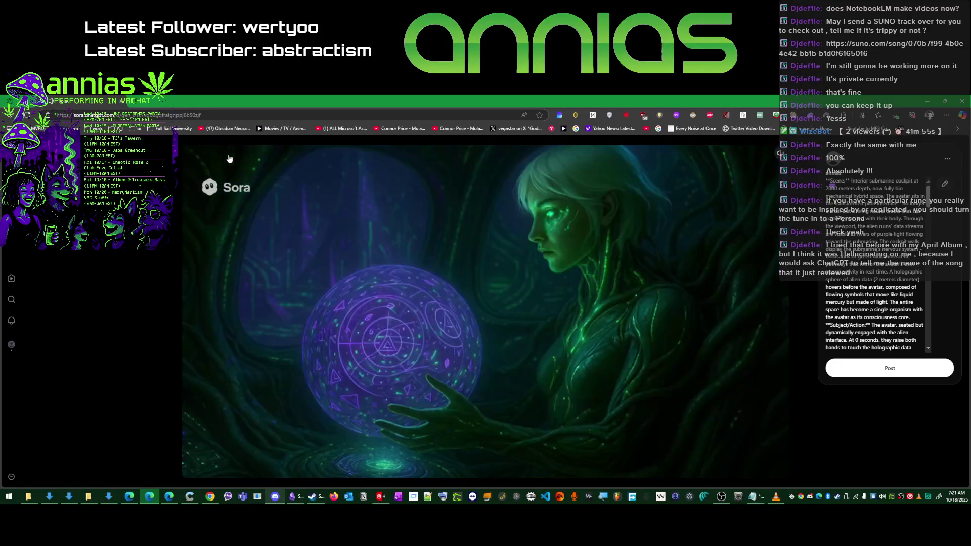
pyautogui.press('Escape')
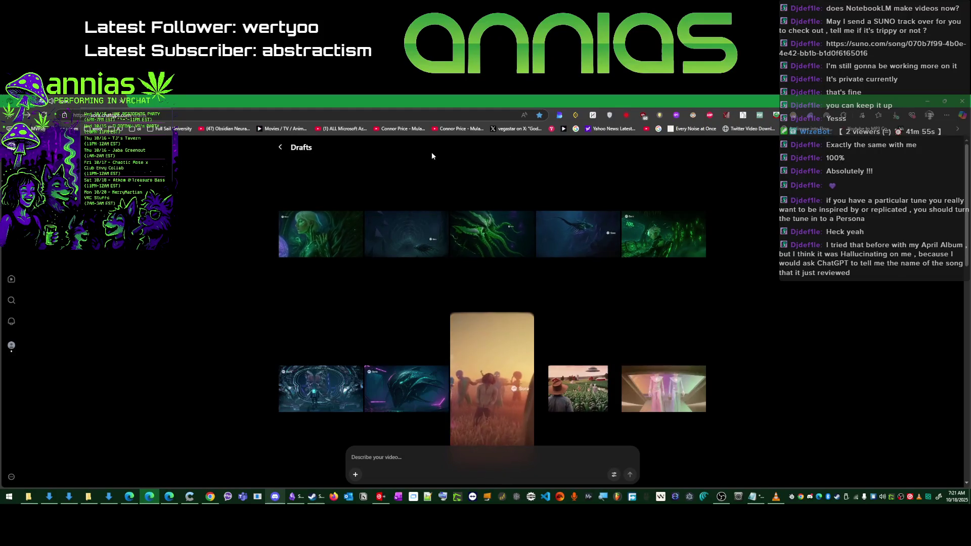
pyautogui.hotkey('alt', 'Tab')
# - Select and copy the Scene 7 liminal-void prompt in Obsidian, then return to Sora
pyautogui.press('Tab')
pyautogui.press('Tab')
pyautogui.press('Tab')
pyautogui.press('Tab')
pyautogui.press('Tab')
pyautogui.press('Tab')
pyautogui.press('Tab')
pyautogui.press('Tab')
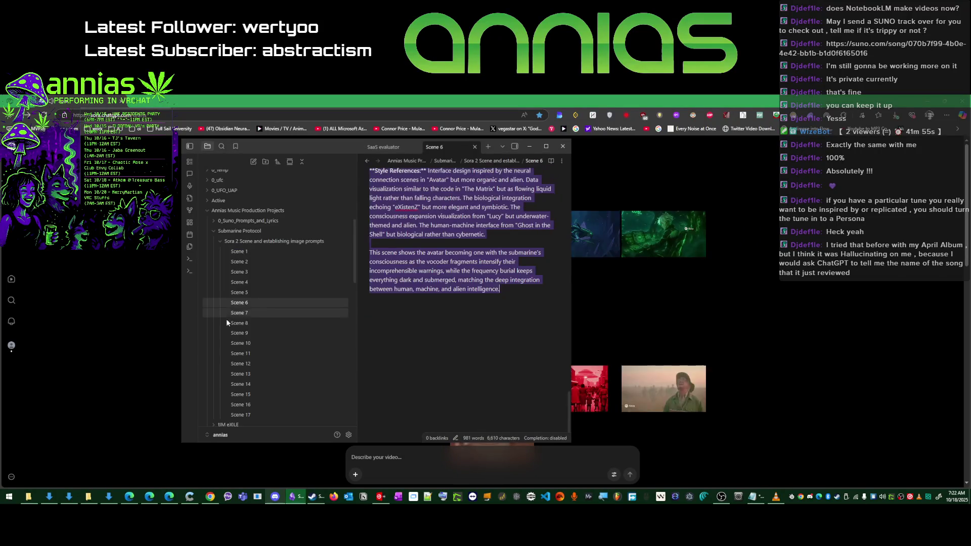
pyautogui.click(241, 313)
pyautogui.scroll(-5, 409, 291)
pyautogui.scroll(-3, 408, 290)
pyautogui.moveTo(367, 192)
pyautogui.mouseDown()
pyautogui.moveTo(455, 391)
pyautogui.moveTo(455, 227)
pyautogui.mouseUp()
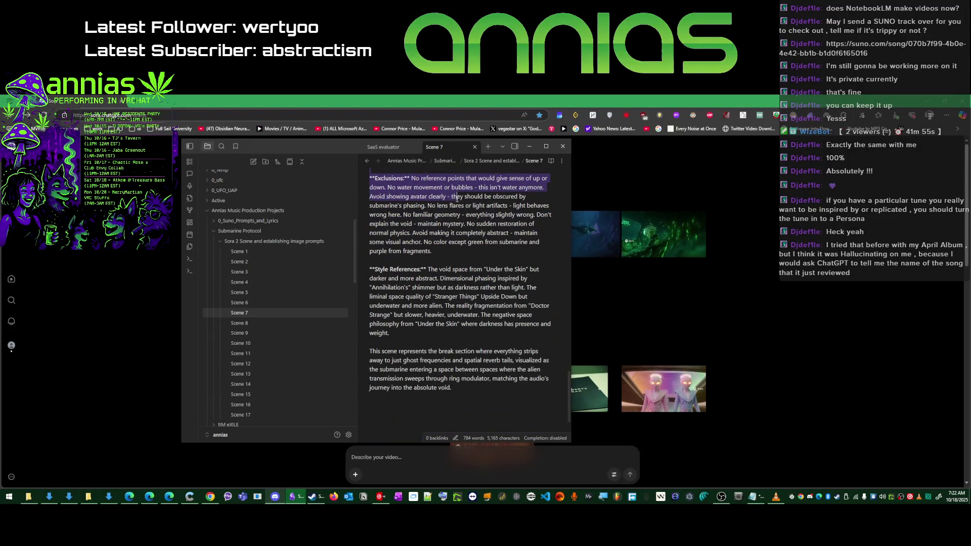
pyautogui.moveTo(455, 227); pyautogui.dragTo(470, 254)
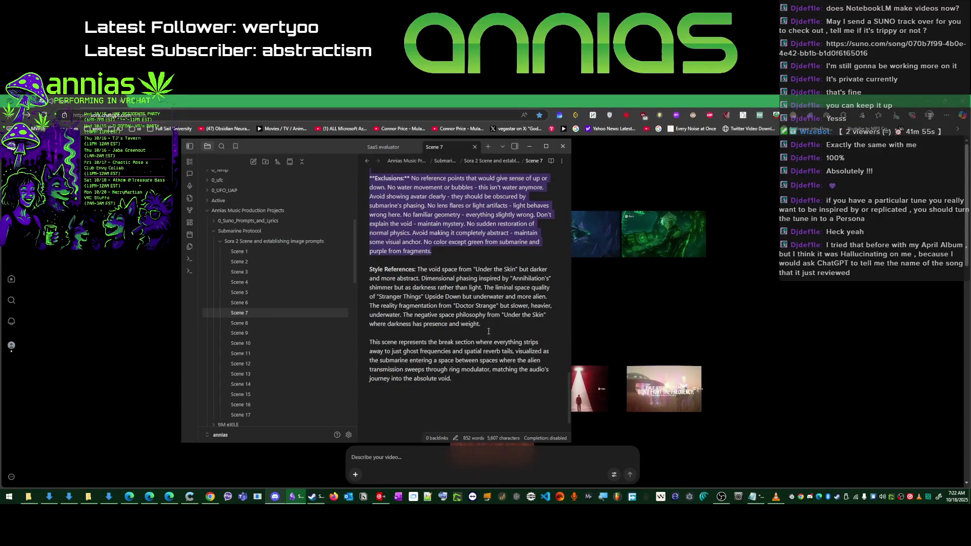
pyautogui.click(492, 325)
pyautogui.moveTo(493, 324)
pyautogui.mouseDown()
pyautogui.moveTo(363, 142)
pyautogui.moveTo(370, 349)
pyautogui.mouseUp()
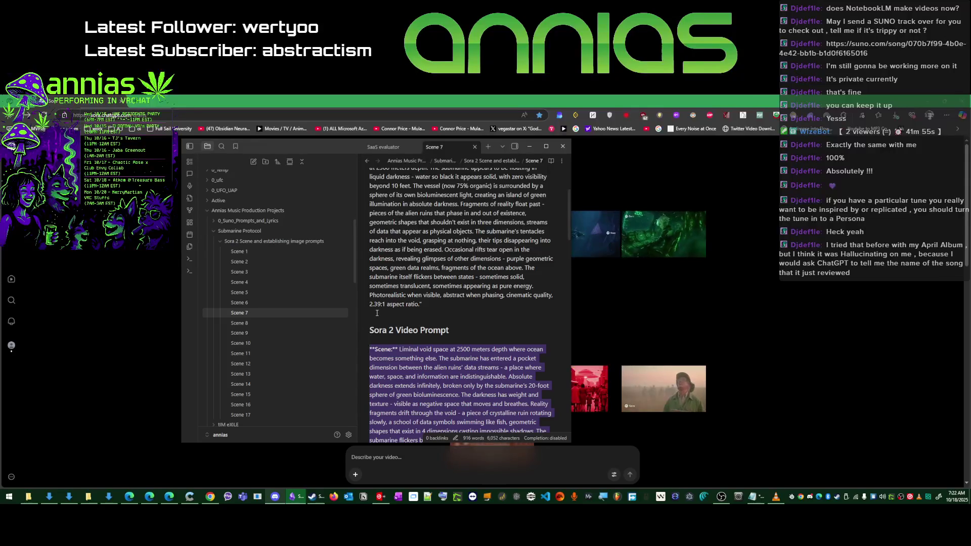
pyautogui.hotkey('alt', 'Tab')
# - Paste the Scene 7 prompt into Sora's description box, leaving the Scene: line unnumbered
pyautogui.click(415, 456)
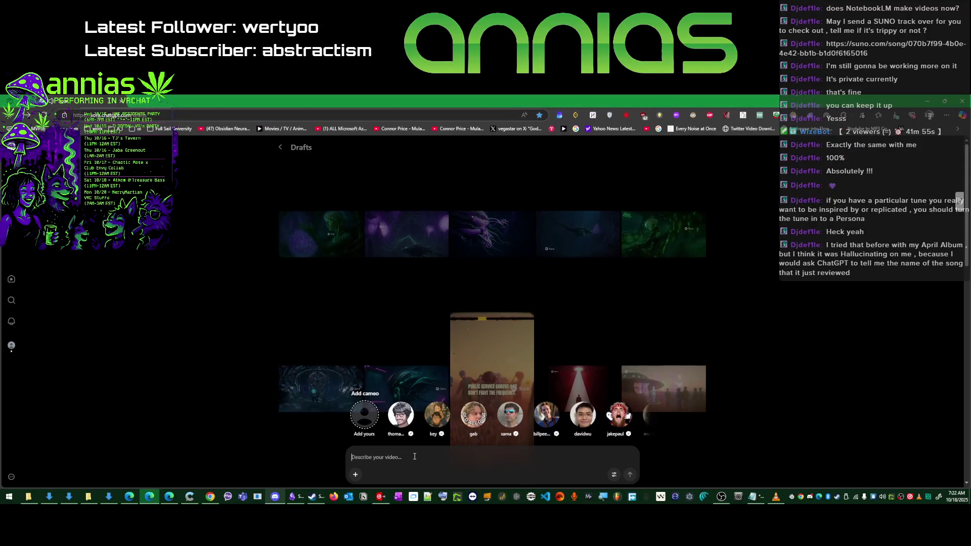
pyautogui.hotkey('ctrl', 'v')
pyautogui.scroll(5, 421, 358)
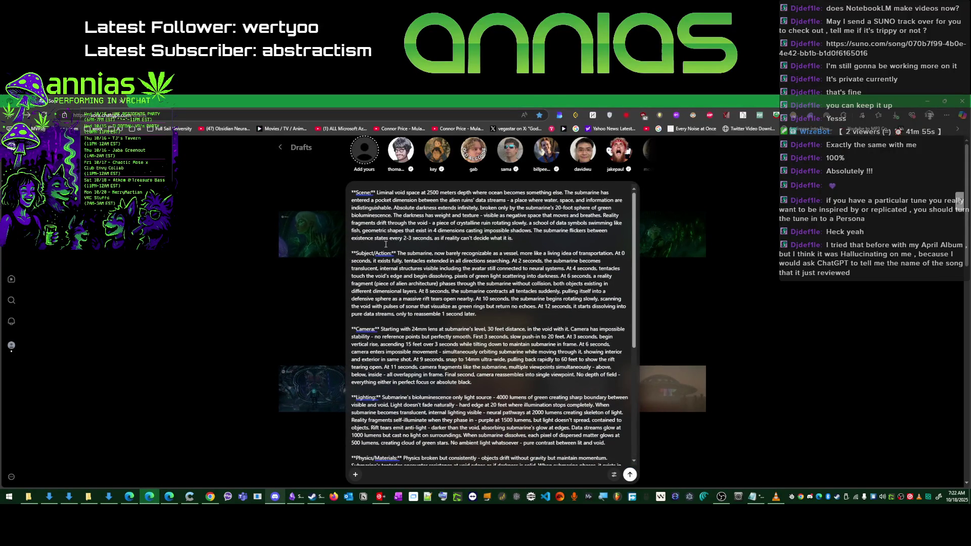
pyautogui.hotkey('alt', 'Tab')
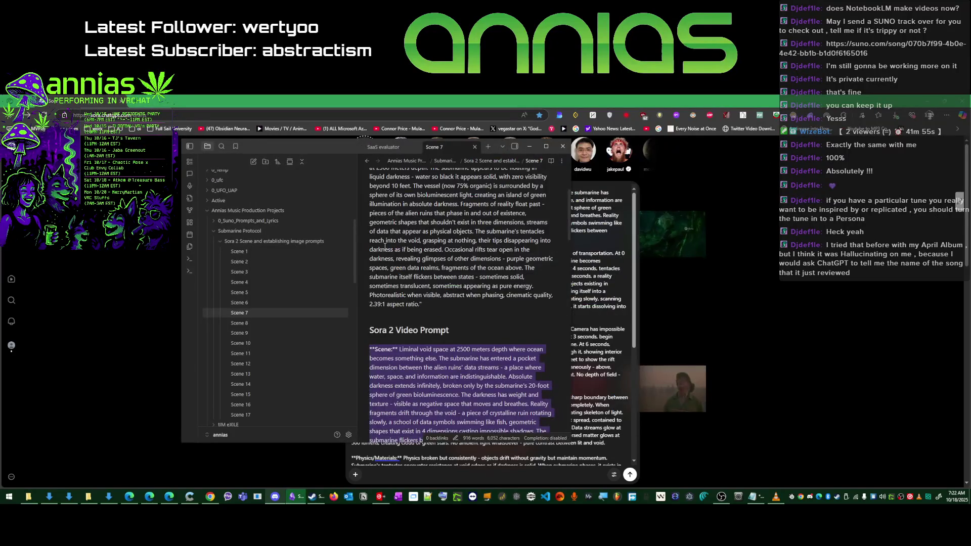
pyautogui.hotkey('alt', 'Tab')
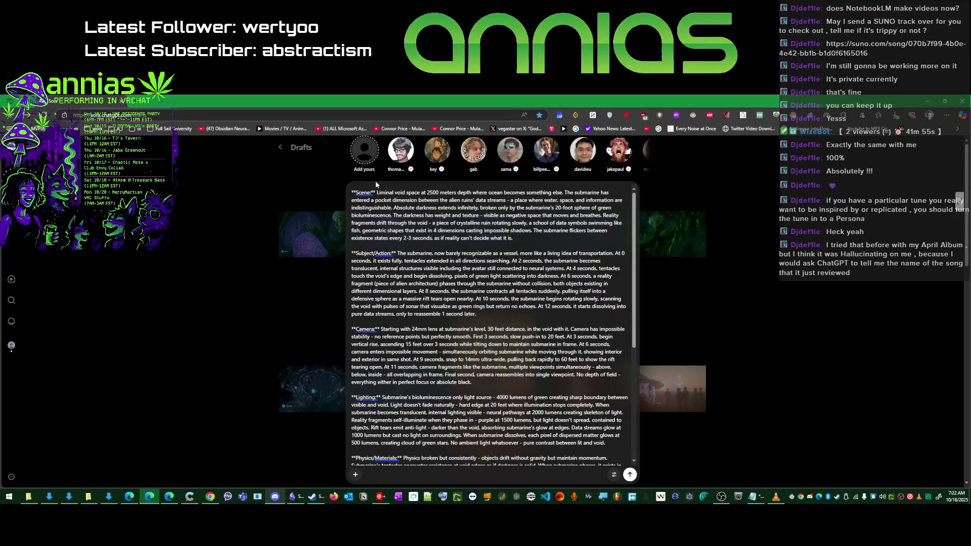
pyautogui.click(370, 192)
pyautogui.write('7')
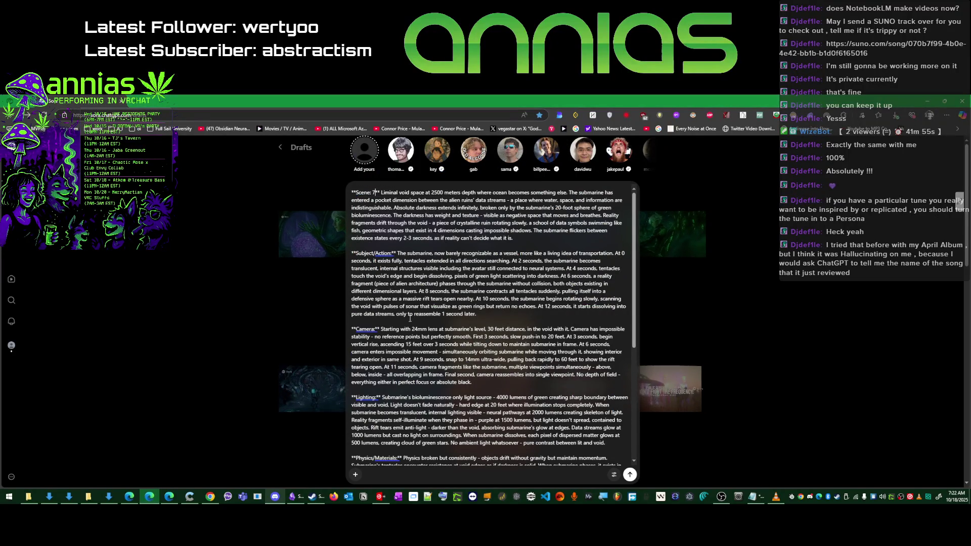
pyautogui.scroll(-2, 404, 299)
pyautogui.scroll(2, 392, 217)
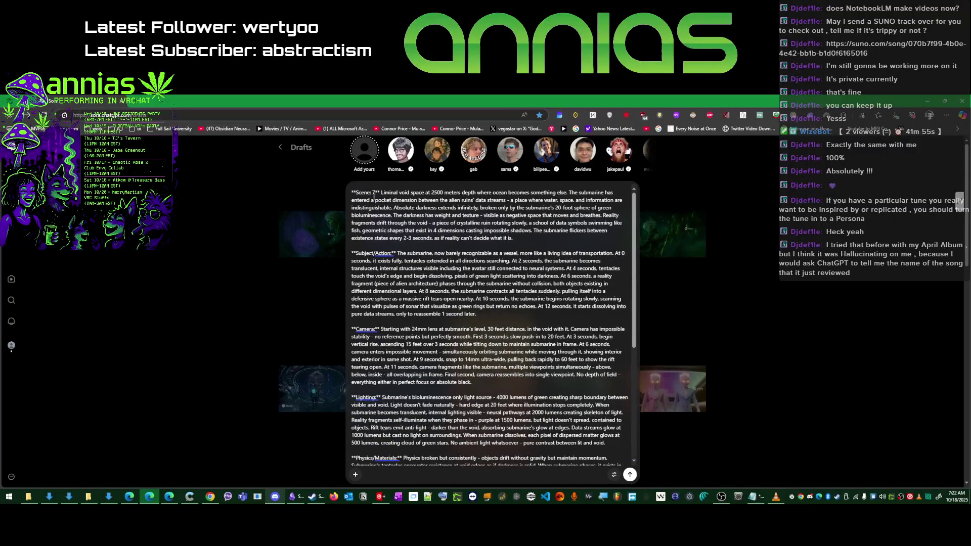
pyautogui.press('BackSpace')
pyautogui.press('BackSpace')
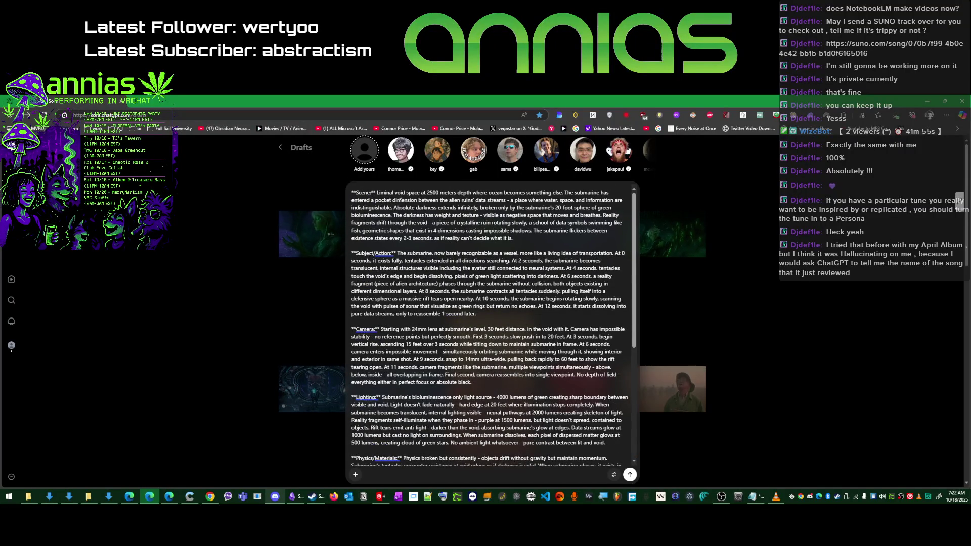
pyautogui.scroll(-3, 493, 318)
pyautogui.scroll(-2, 493, 319)
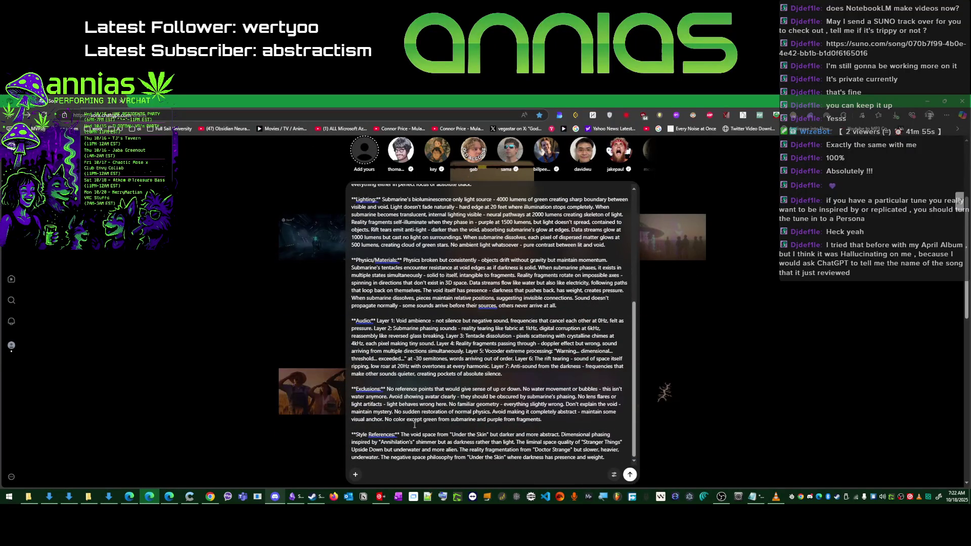
# - Attach the Scene 7 ChatGPT PNG from Downloads, queue the video, and return to Obsidian
pyautogui.click(354, 474)
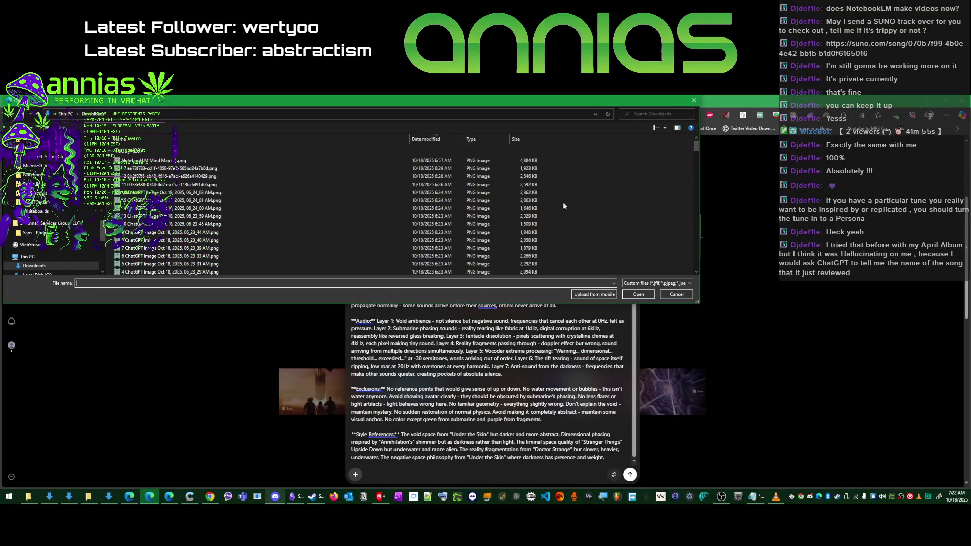
pyautogui.click(236, 249)
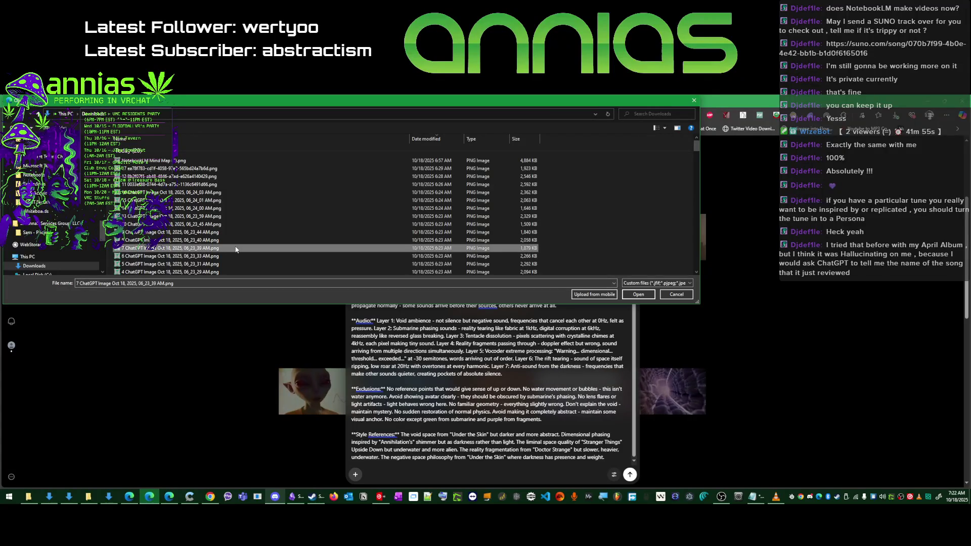
pyautogui.doubleClick(235, 249)
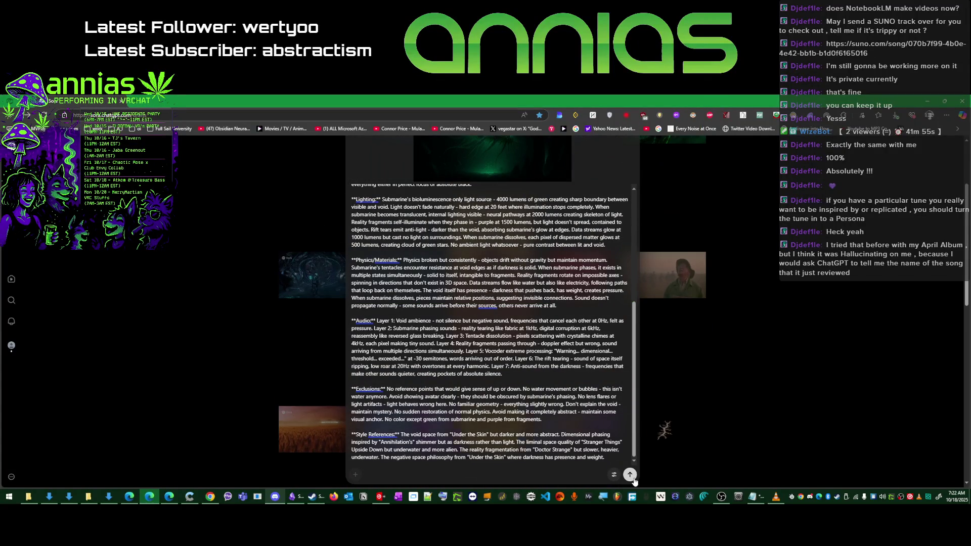
pyautogui.click(629, 475)
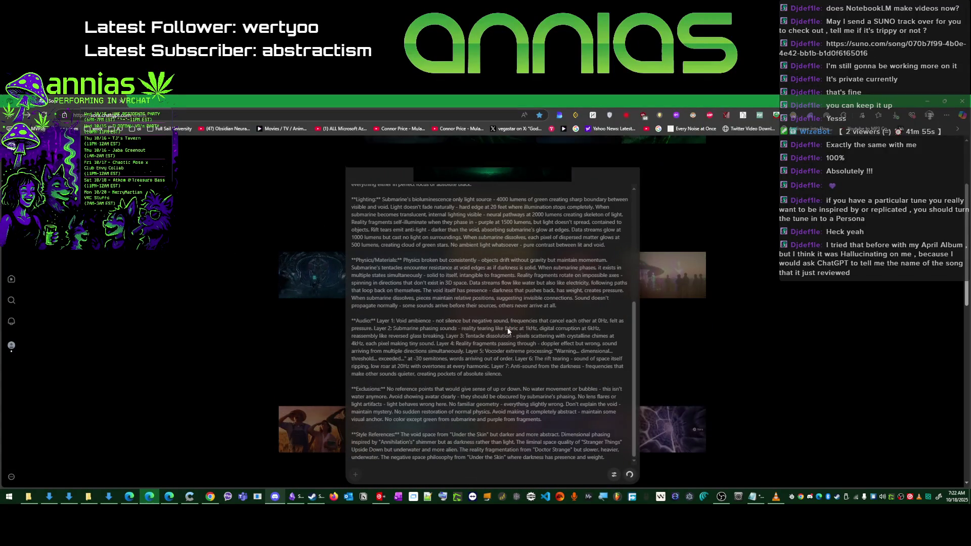
pyautogui.hotkey('alt', 'Tab')
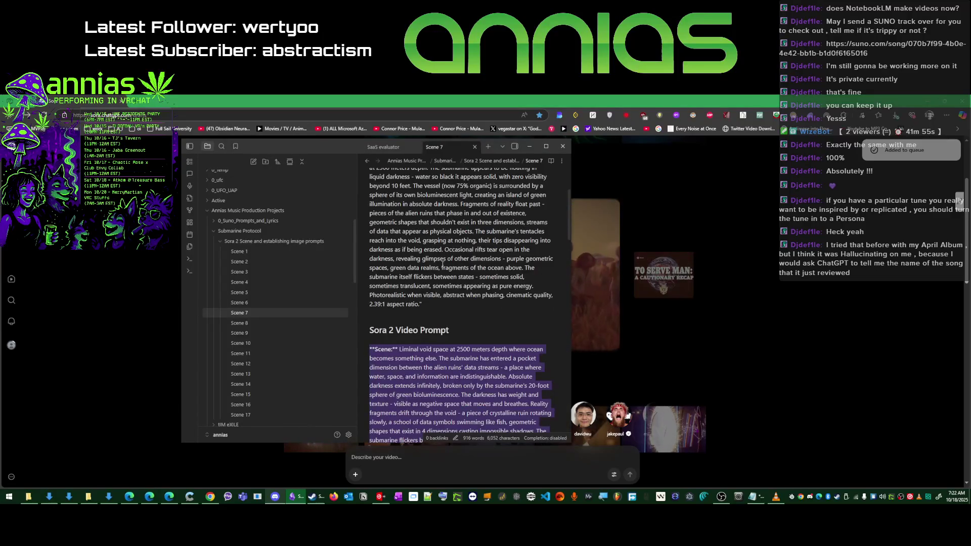
# - Select and copy the Scene 8 prompt in Obsidian, then return to Sora
pyautogui.click(239, 322)
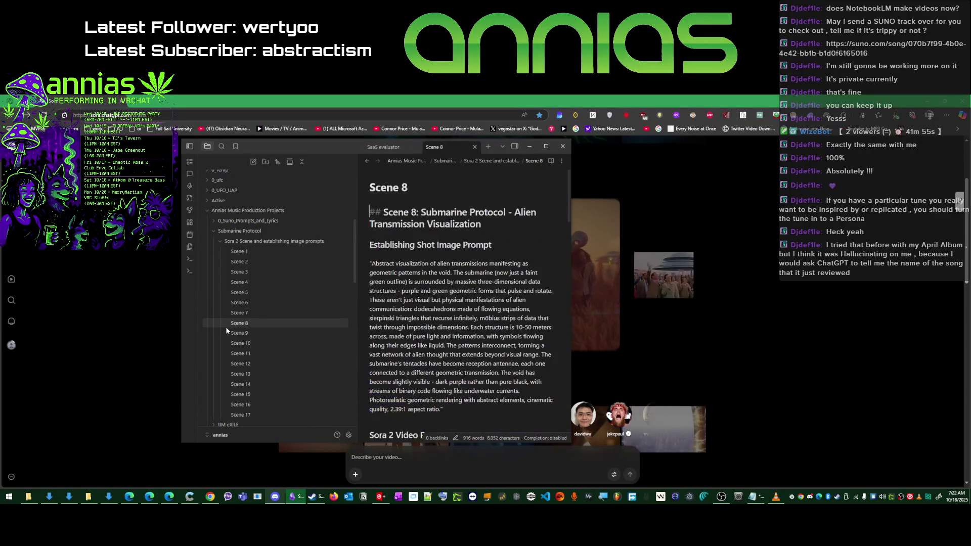
pyautogui.scroll(-2, 367, 297)
pyautogui.click(369, 302)
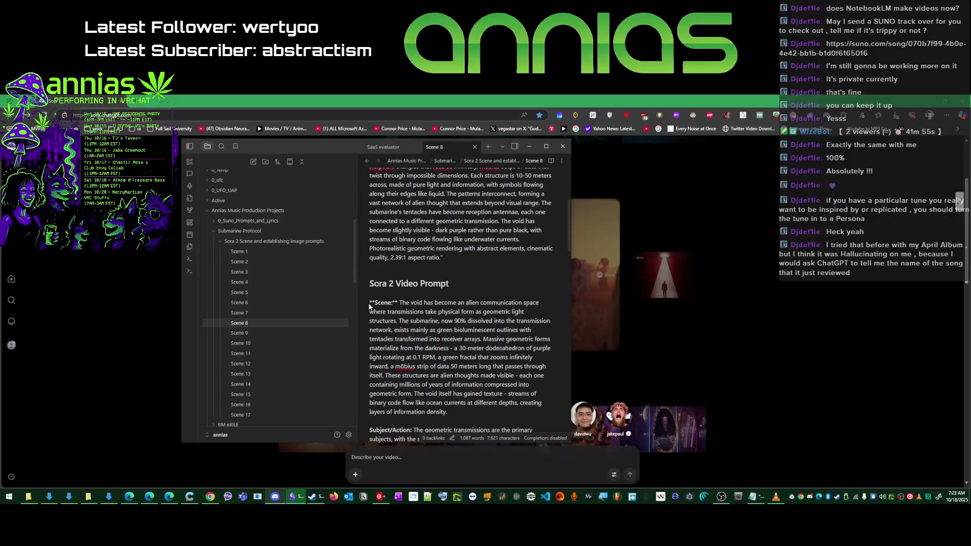
pyautogui.moveTo(368, 302)
pyautogui.mouseDown()
pyautogui.moveTo(455, 444)
pyautogui.moveTo(505, 255)
pyautogui.mouseUp()
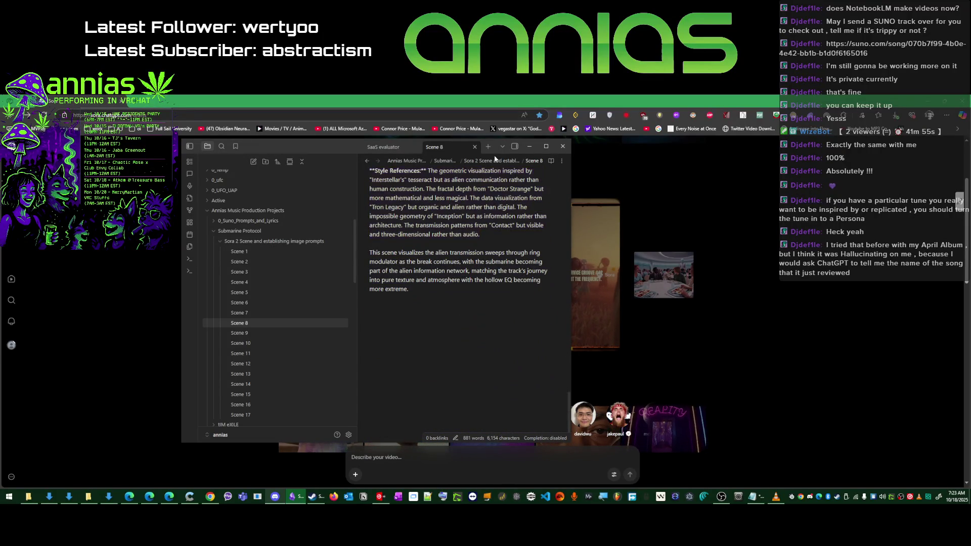
pyautogui.moveTo(505, 255); pyautogui.dragTo(500, 254)
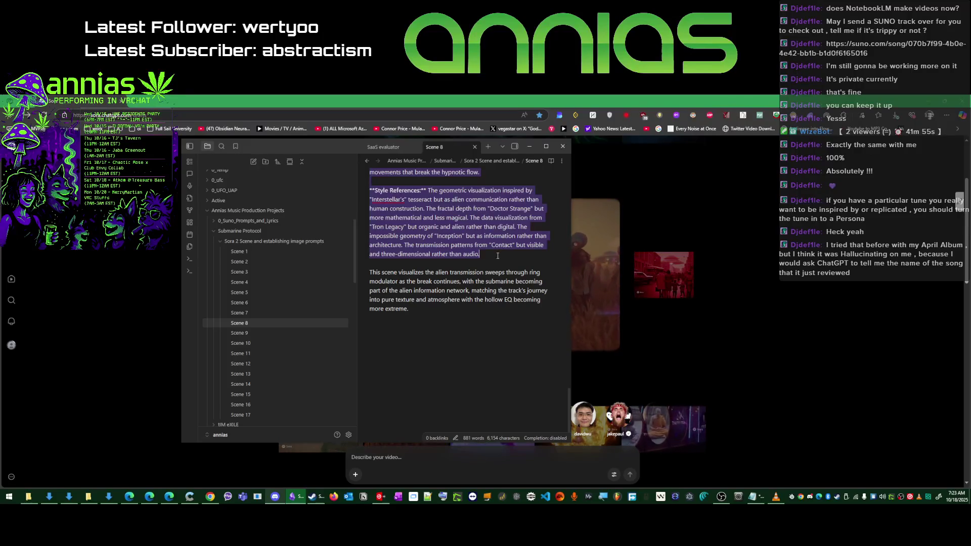
pyautogui.hotkey('alt', 'Tab')
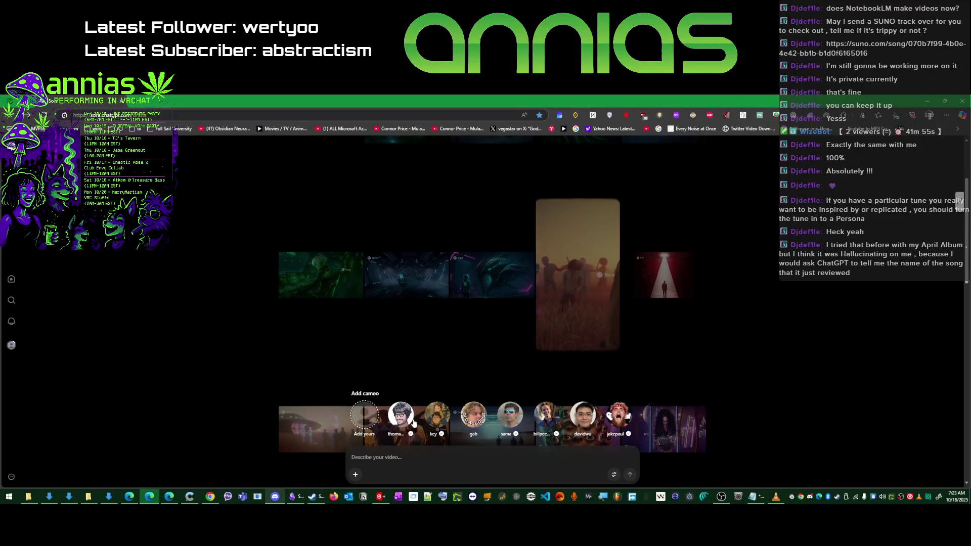
pyautogui.scroll(3, 375, 277)
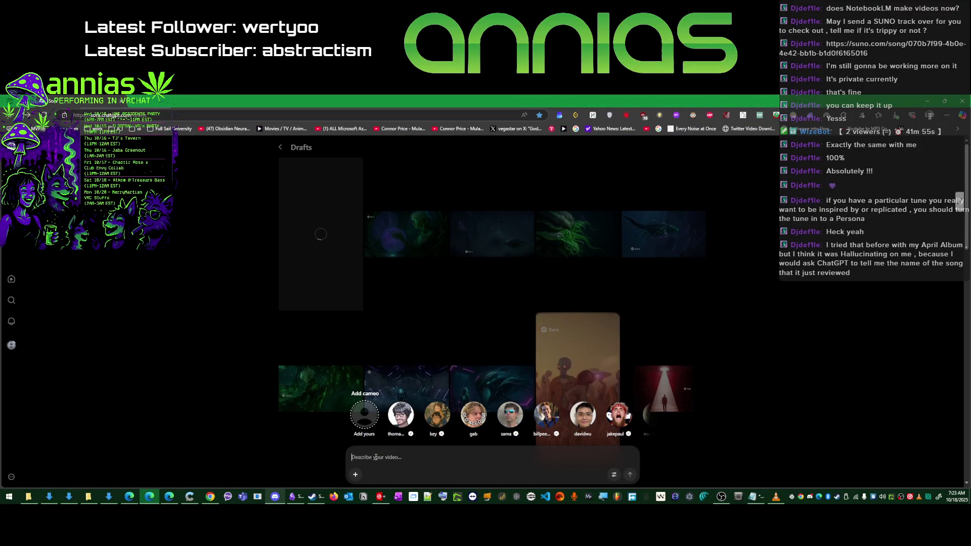
# - Paste the Scene 8 prompt, attach its PNG reference image, queue the video, and return to Obsidian
pyautogui.hotkey('ctrl', 'v')
pyautogui.click(355, 474)
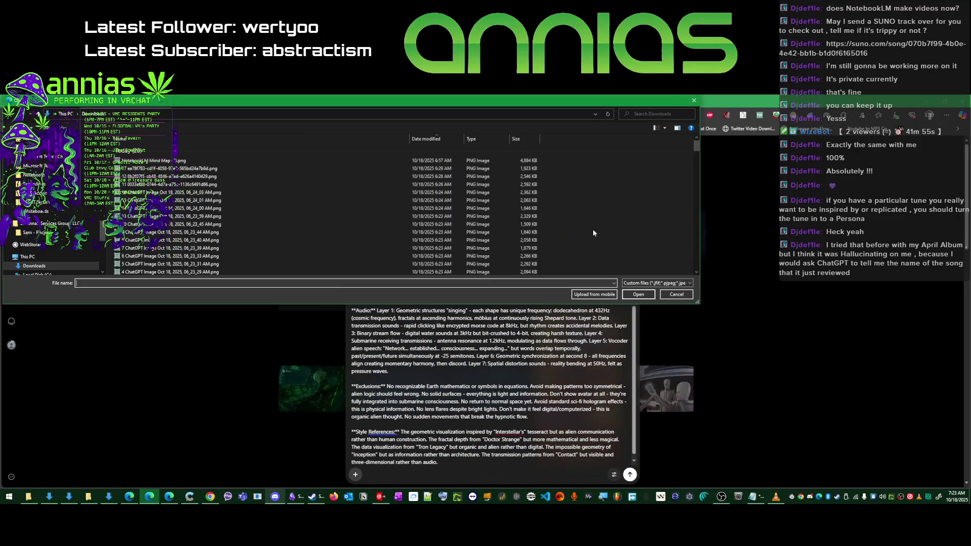
pyautogui.doubleClick(222, 240)
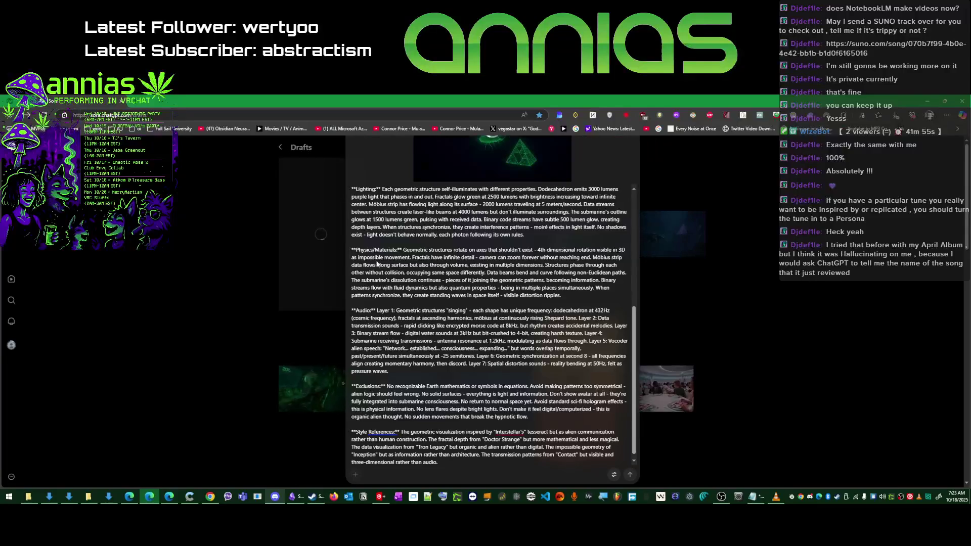
pyautogui.click(629, 476)
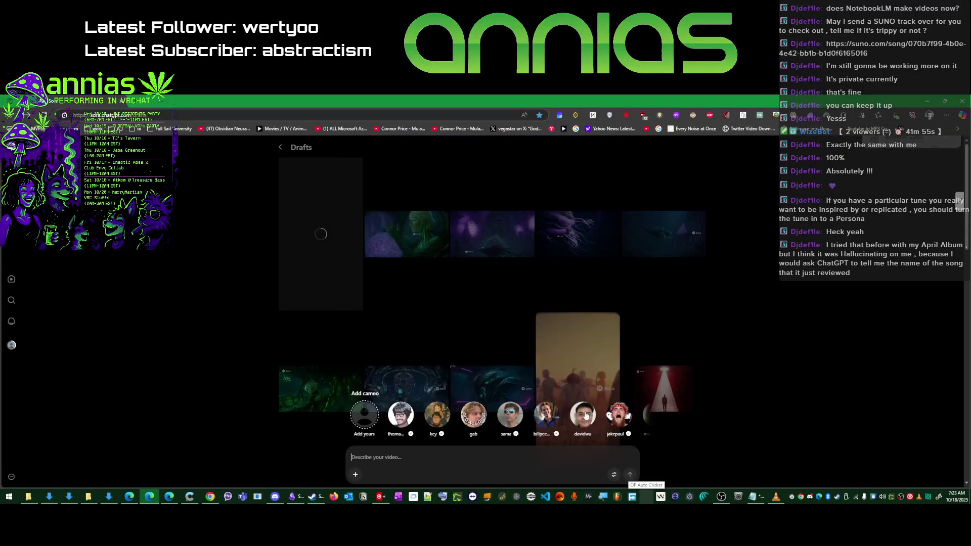
pyautogui.click(292, 496)
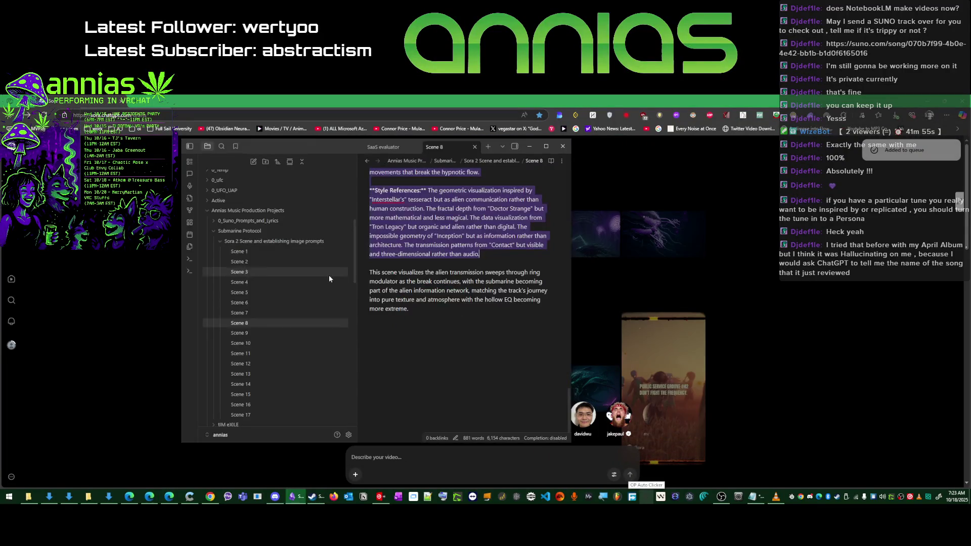
# - Select and copy the Scene 9 prompt through the note's end, then return to Sora
pyautogui.click(251, 333)
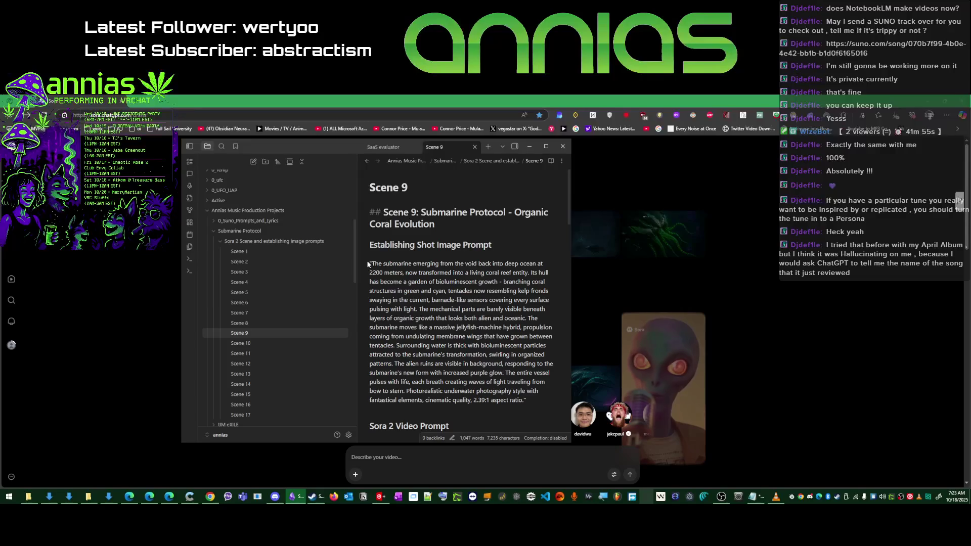
pyautogui.scroll(-5, 370, 277)
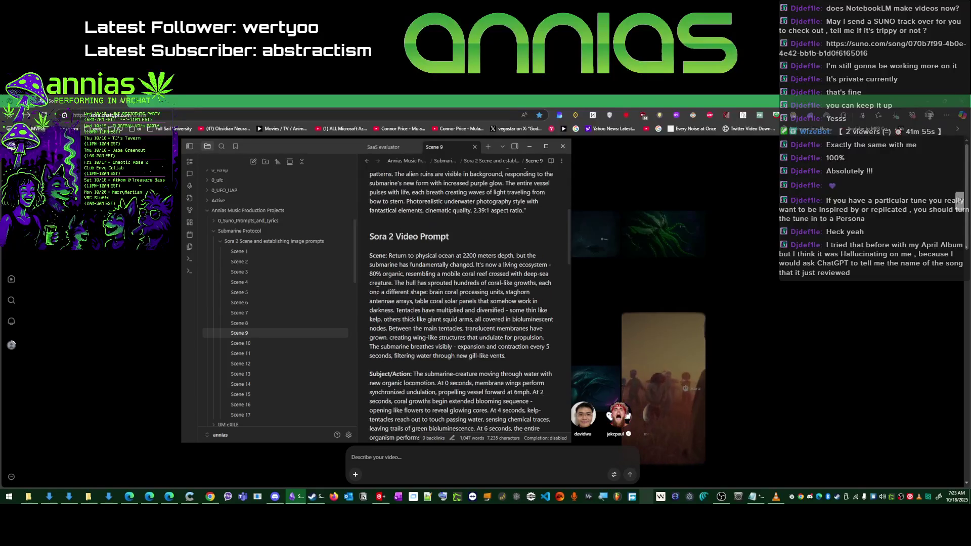
pyautogui.click(370, 256)
pyautogui.keyDown('shift'); pyautogui.click(494, 429); pyautogui.keyUp('shift')
pyautogui.moveTo(494, 428)
pyautogui.mouseDown()
pyautogui.moveTo(479, 301)
pyautogui.moveTo(505, 234)
pyautogui.mouseUp()
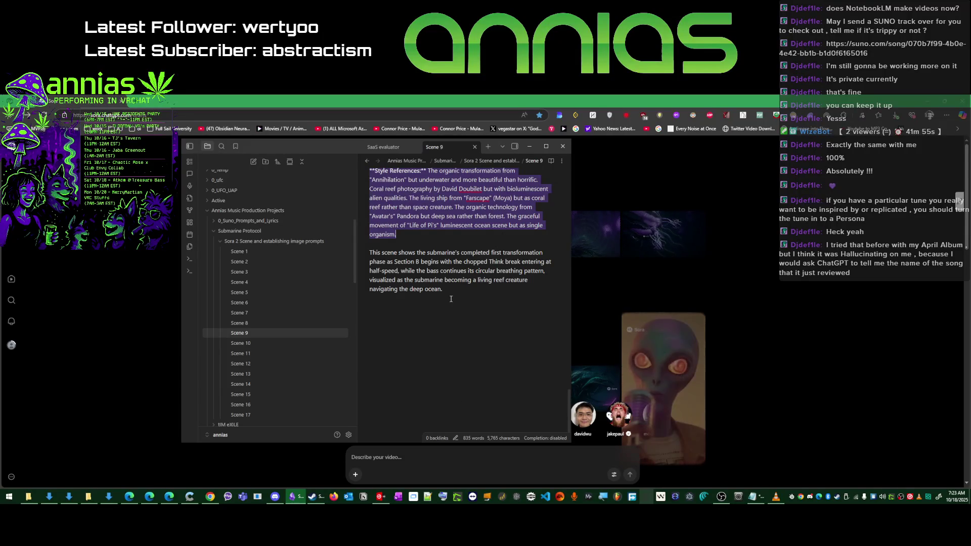
pyautogui.click(424, 456)
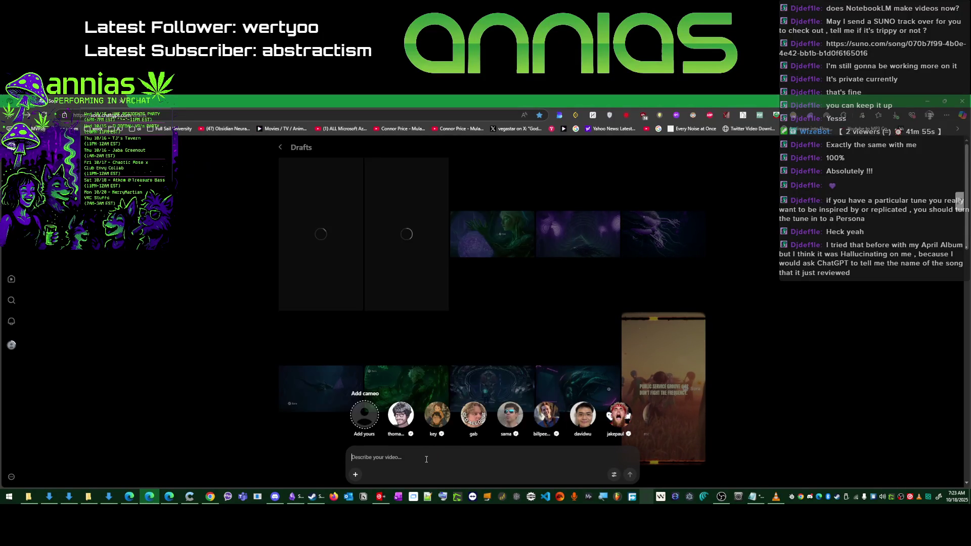
# - Paste the Scene 9 prompt, attach its PNG reference image, and queue the video
pyautogui.hotkey('ctrl', 'v')
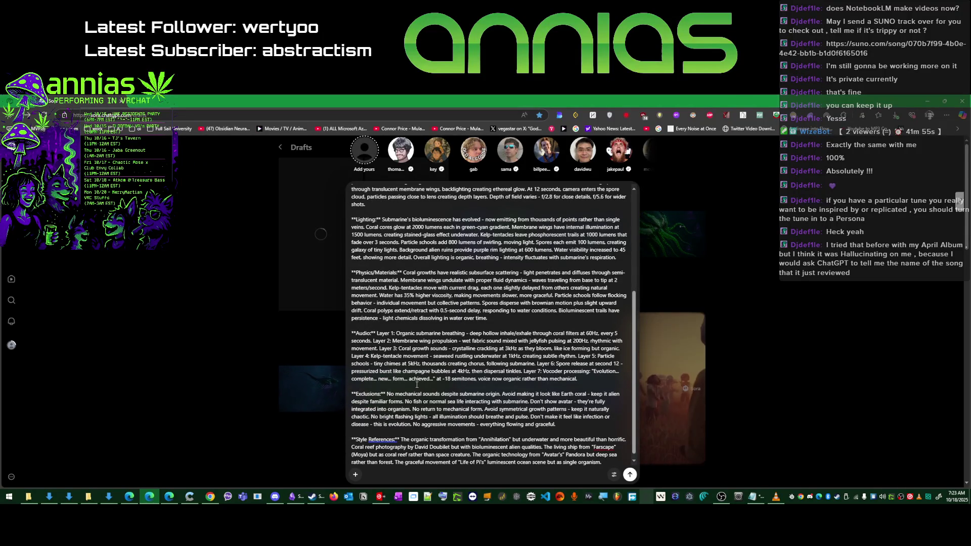
pyautogui.click(355, 475)
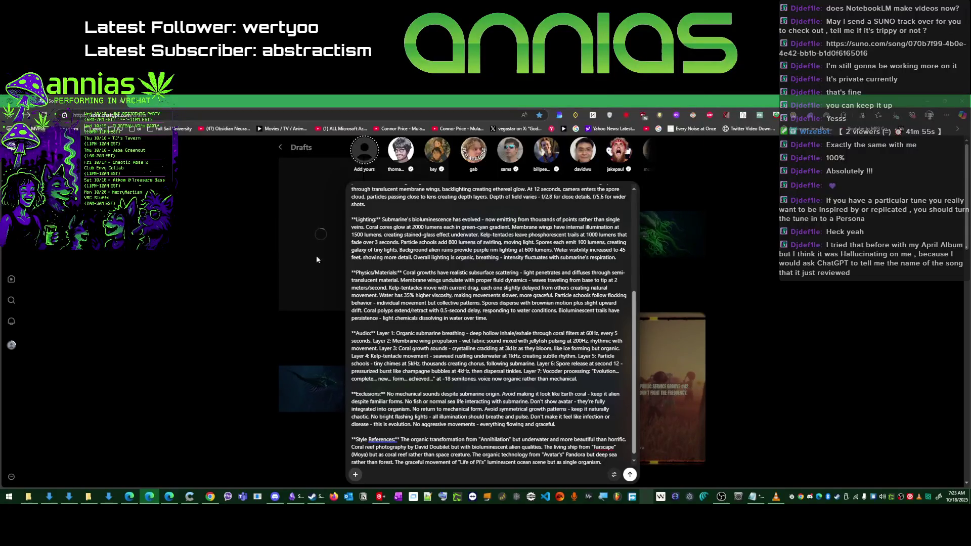
pyautogui.doubleClick(290, 232)
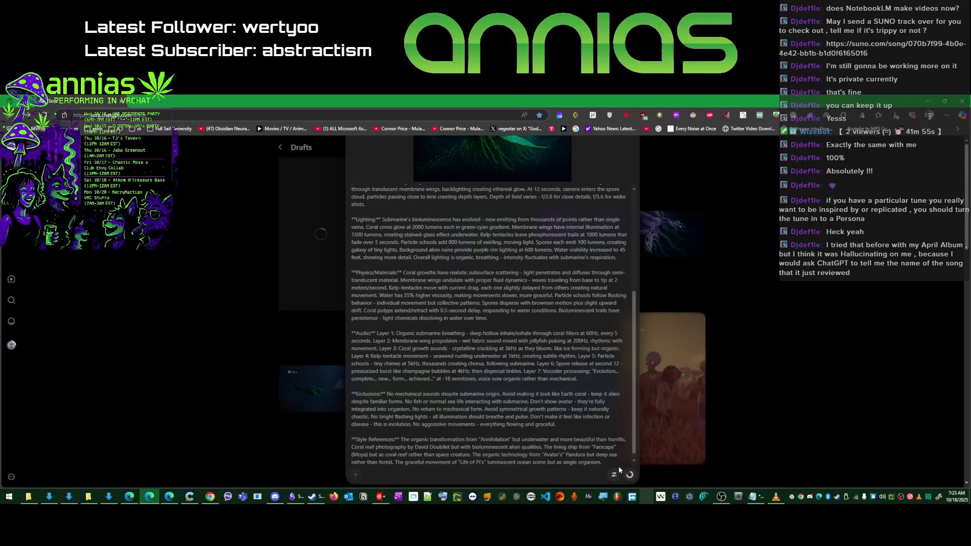
pyautogui.click(630, 474)
pyautogui.hotkey('alt', 'Tab')
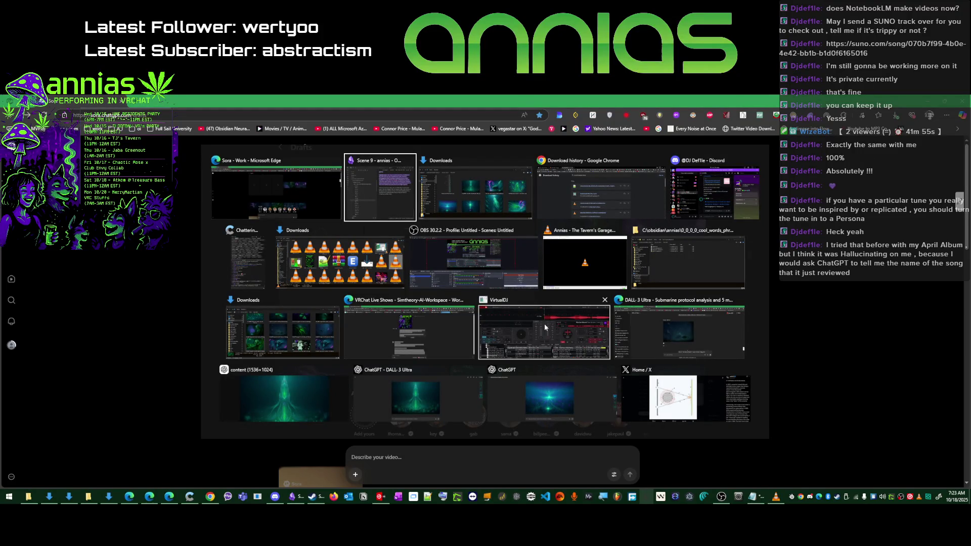
# - Check the Chatterino stream chat, then bring up Chrome's download history
pyautogui.hotkey('alt', 'Tab')
pyautogui.hotkey('alt', 'Tab')
pyautogui.hotkey('alt', 'Tab')
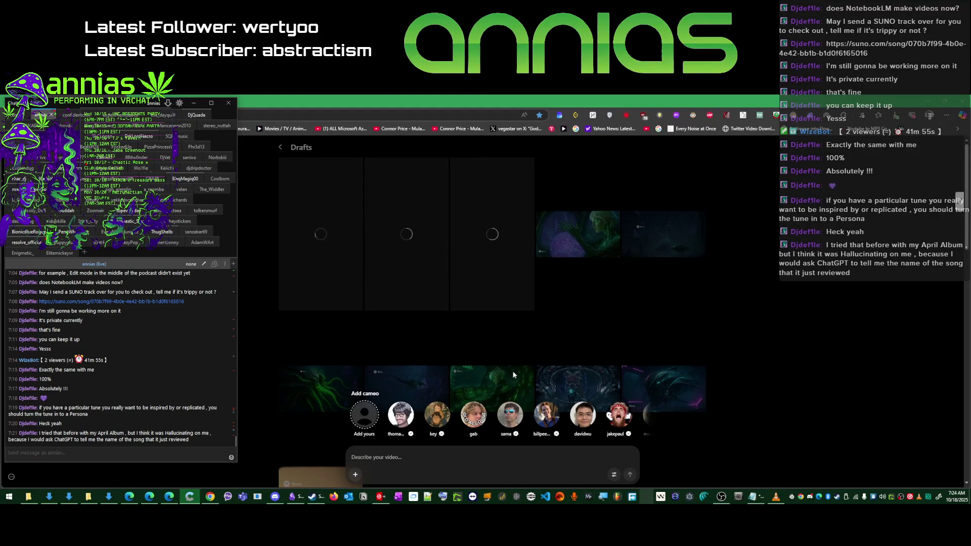
pyautogui.hotkey('alt', 'Tab')
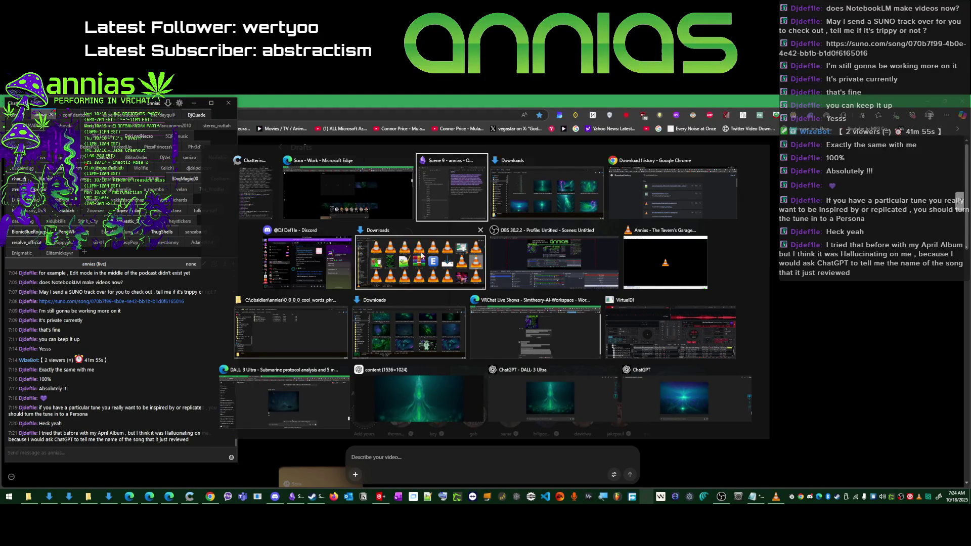
pyautogui.click(629, 192)
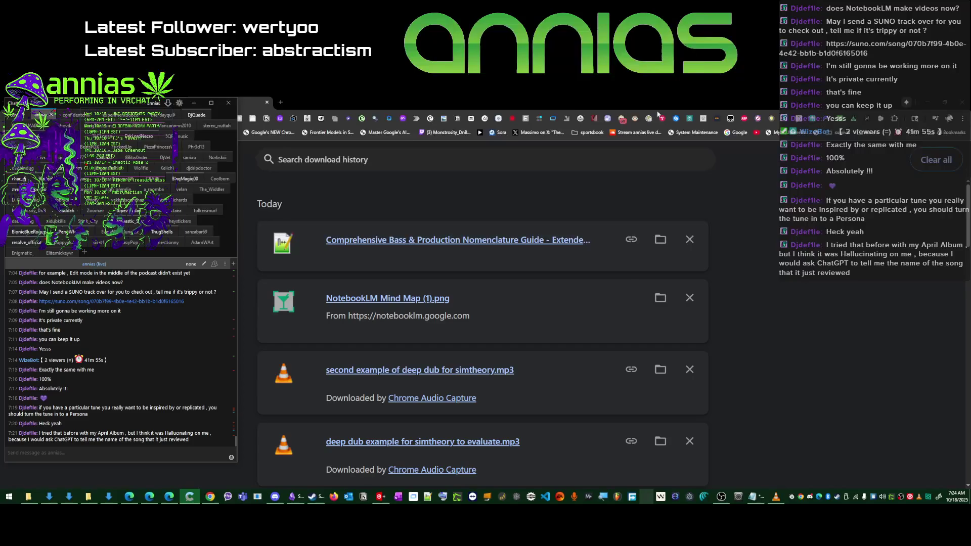
# - Switch through the Suno tab to the Submarine Protocol NotebookLM notebook
pyautogui.hotkey('alt', 'Tab')
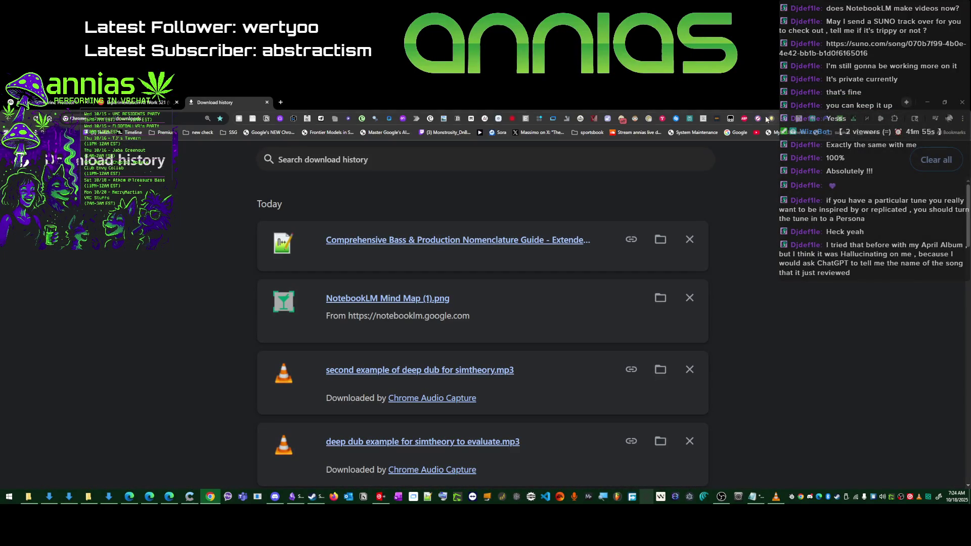
pyautogui.click(99, 106)
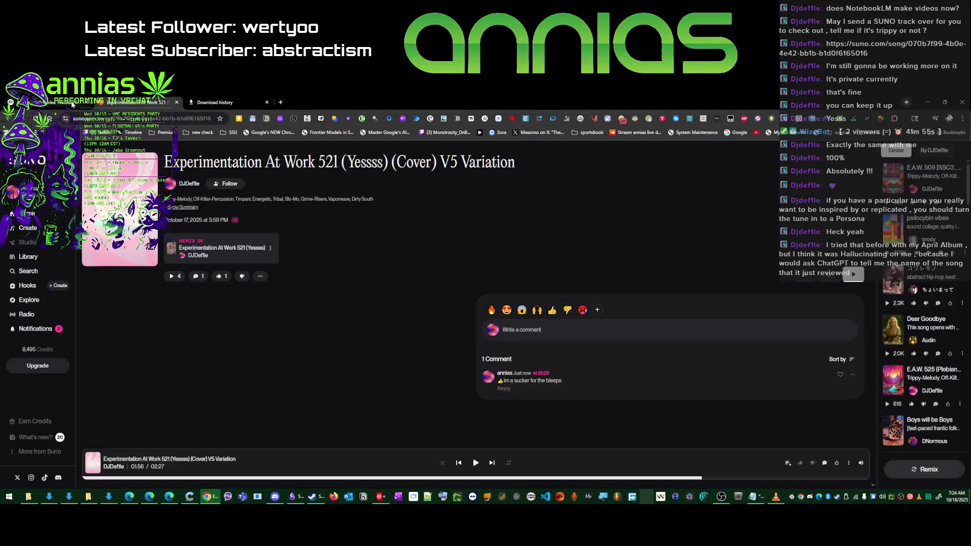
pyautogui.click(73, 103)
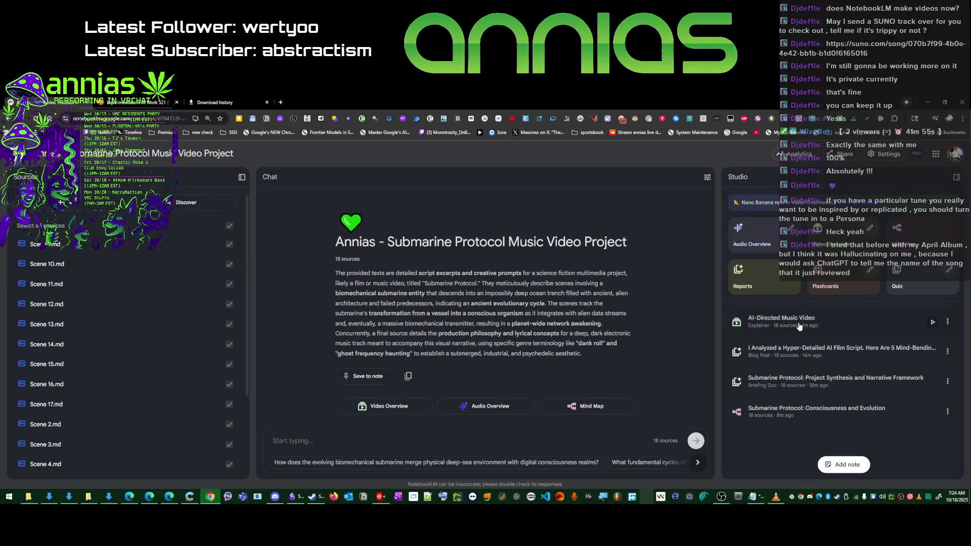
# - Play the AI-Directed Music Video overview and expand it to full screen
pyautogui.click(925, 328)
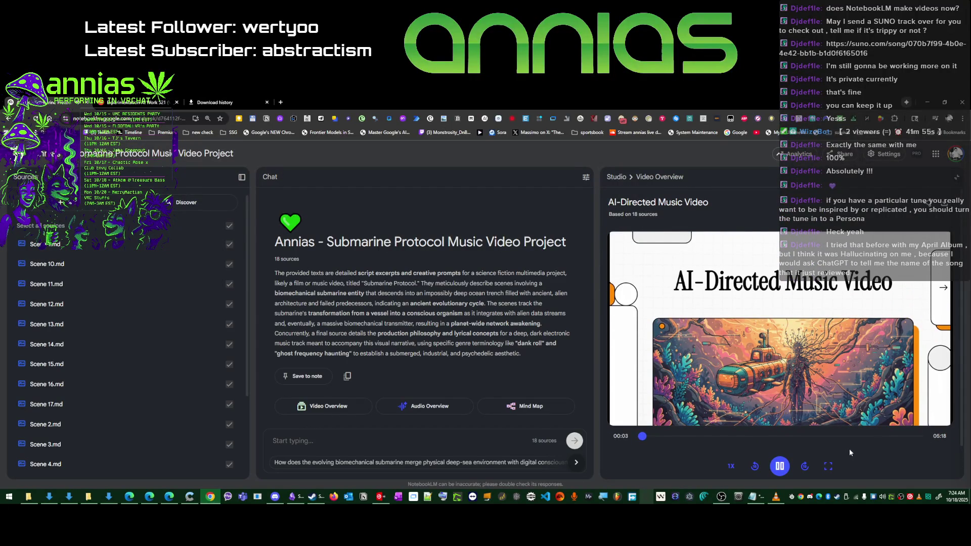
pyautogui.click(828, 468)
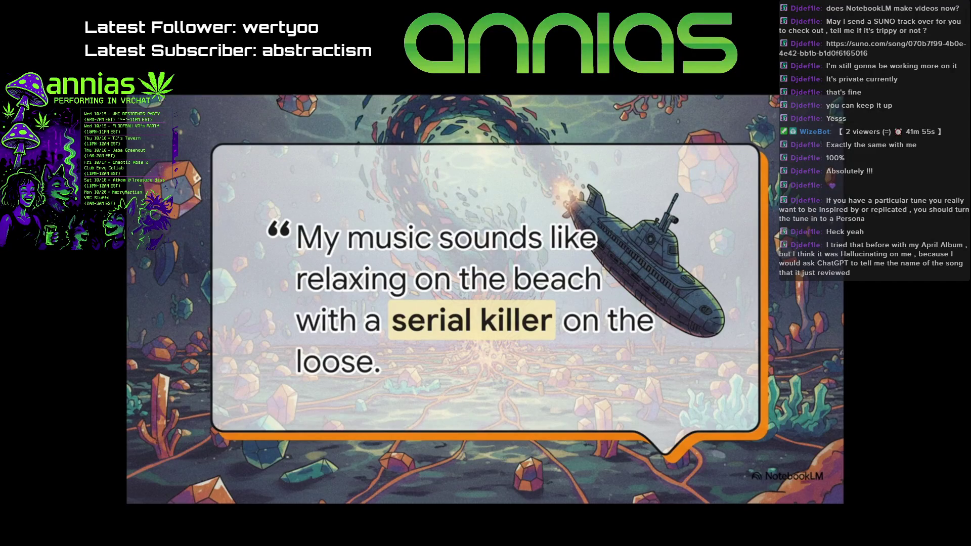
# - Pause the overview, cycle windows past Chatterino, and resume playback in the notebook
pyautogui.click(347, 385)
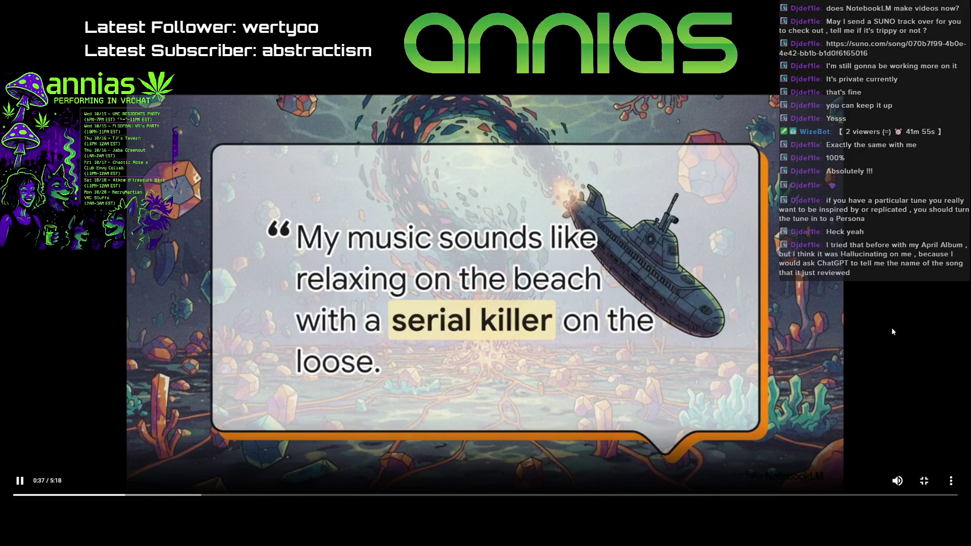
pyautogui.hotkey('alt', 'Tab')
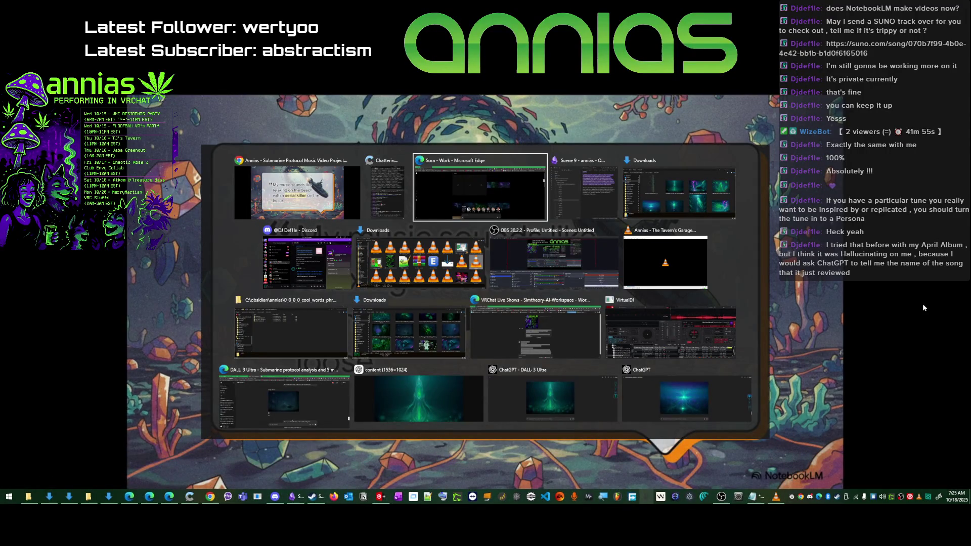
pyautogui.press('Tab')
pyautogui.press('Tab')
pyautogui.press('Tab')
pyautogui.press('Tab')
pyautogui.press('Tab')
pyautogui.press('Tab')
pyautogui.press('Tab')
pyautogui.press('Tab')
pyautogui.press('Tab')
pyautogui.press('Tab')
pyautogui.press('Tab')
pyautogui.press('Tab')
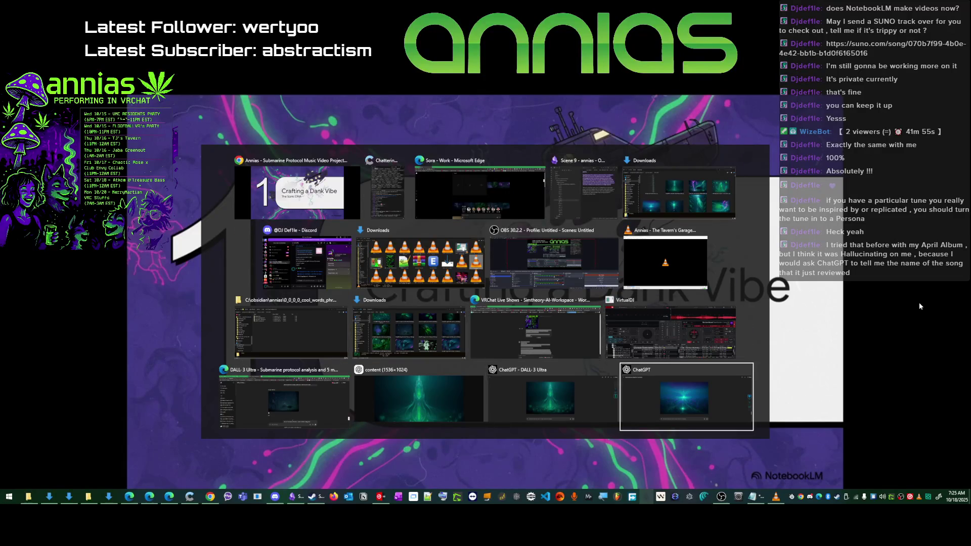
pyautogui.press('Tab')
pyautogui.press('Tab')
pyautogui.press('Tab')
pyautogui.press('Tab')
pyautogui.press('Tab')
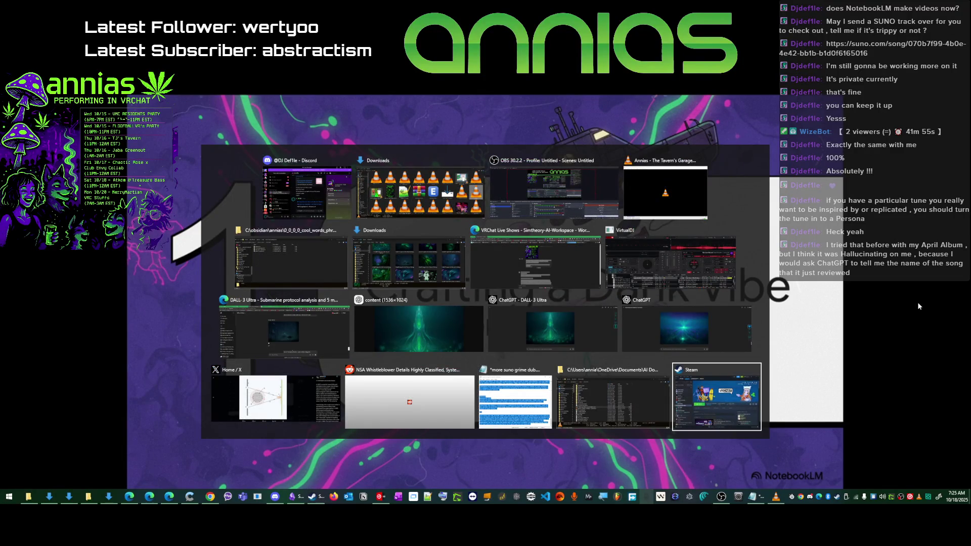
pyautogui.press('Tab')
pyautogui.press('Tab')
pyautogui.press('alt')
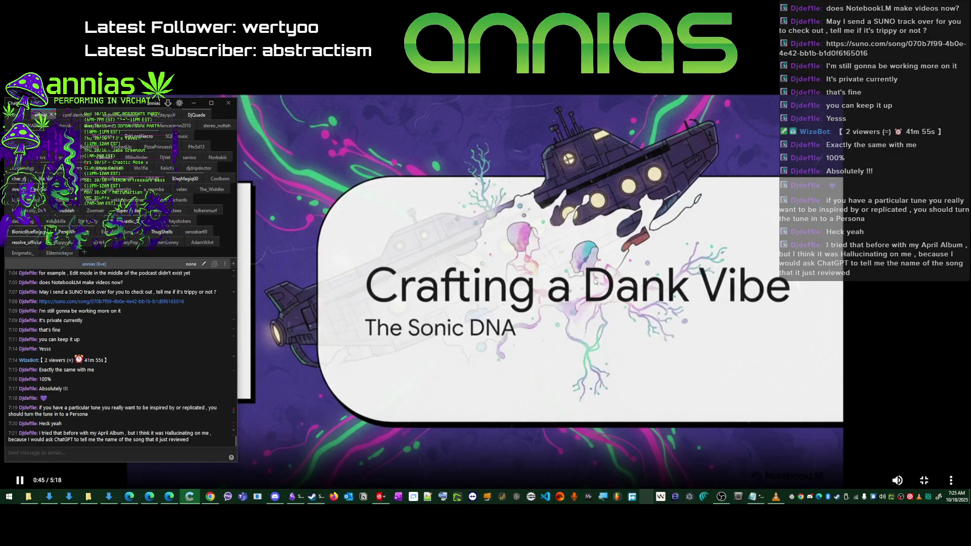
pyautogui.hotkey('alt', 'Tab')
pyautogui.press('space')
pyautogui.press('space')
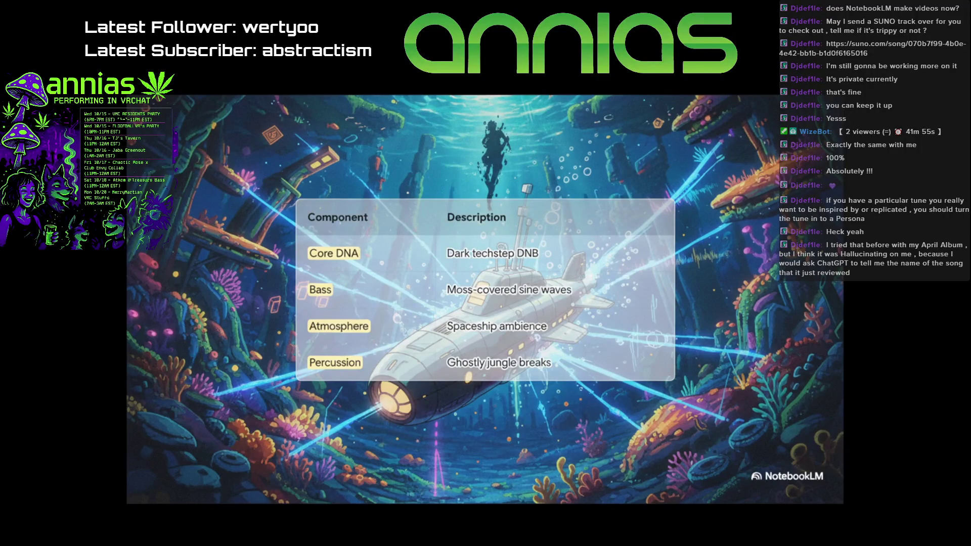
# - Pause and resume the full-screen video overview while switching between the player and the chat window
pyautogui.click(728, 249)
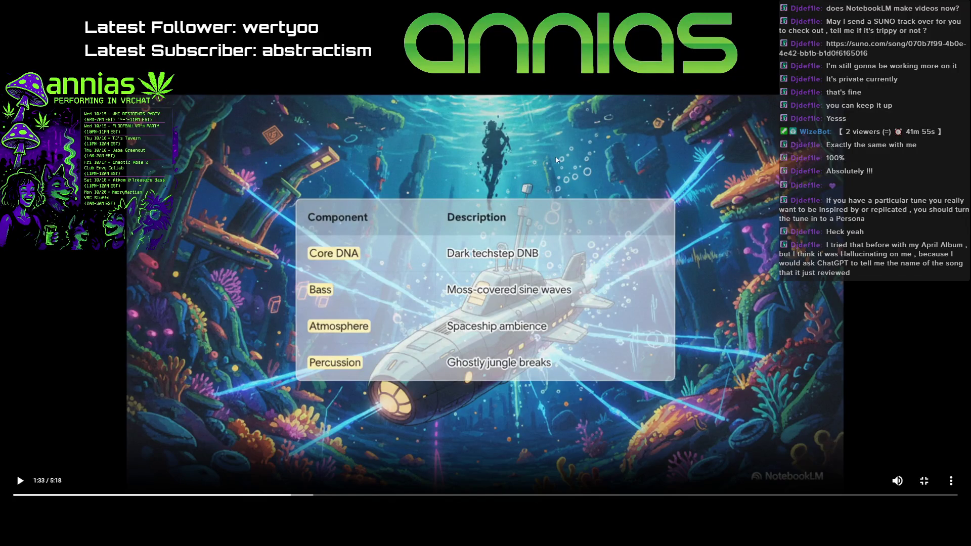
pyautogui.click(754, 233)
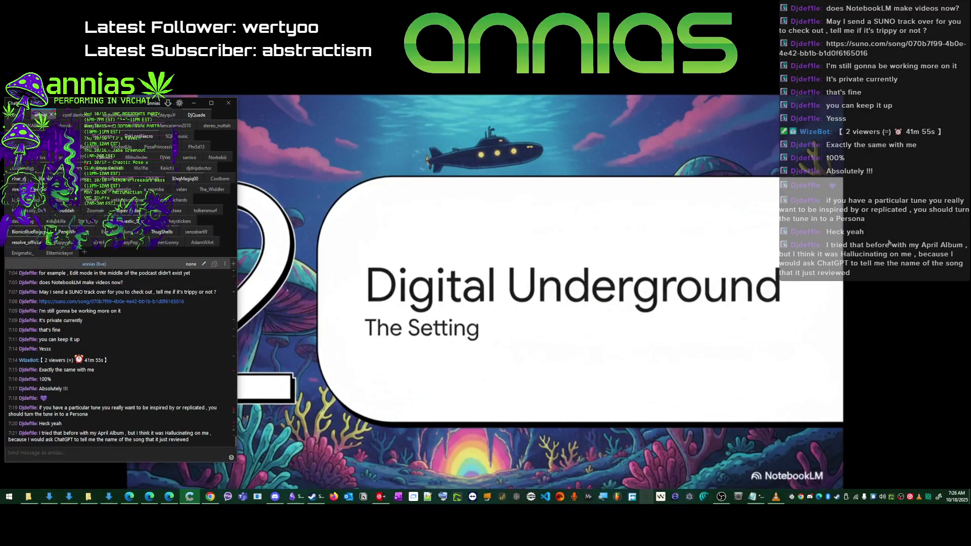
pyautogui.hotkey('alt', 'Tab')
pyautogui.hotkey('alt', 'Tab')
pyautogui.hotkey('alt', 'Tab')
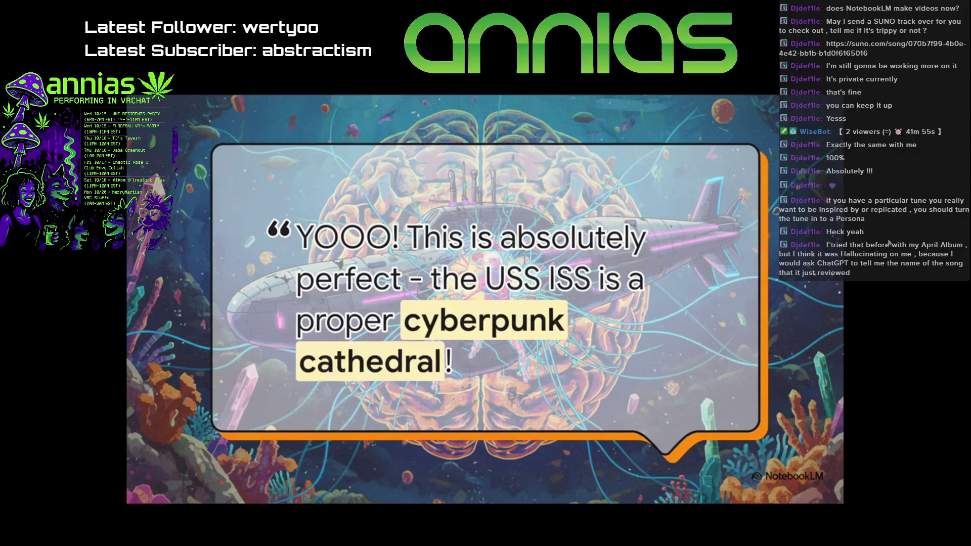
pyautogui.press('space')
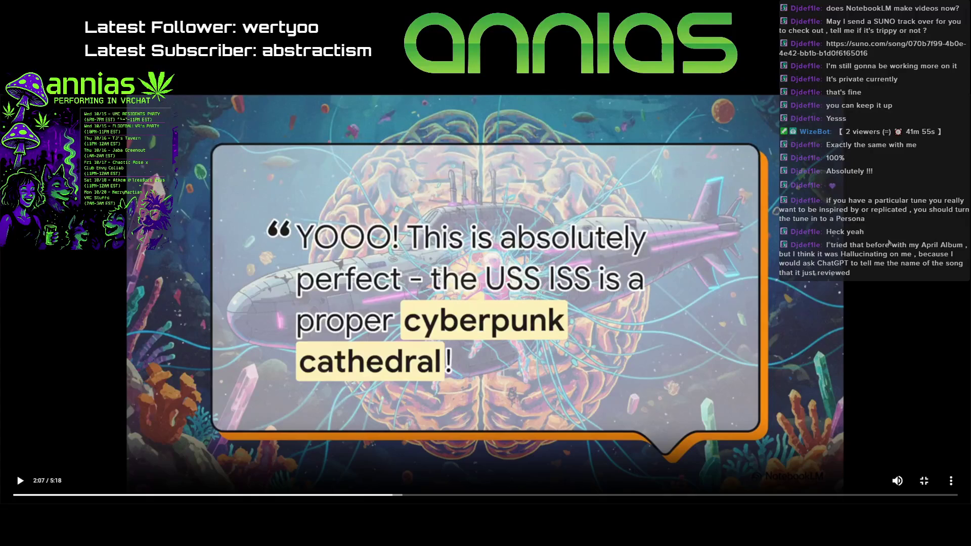
pyautogui.hotkey('alt', 'Tab')
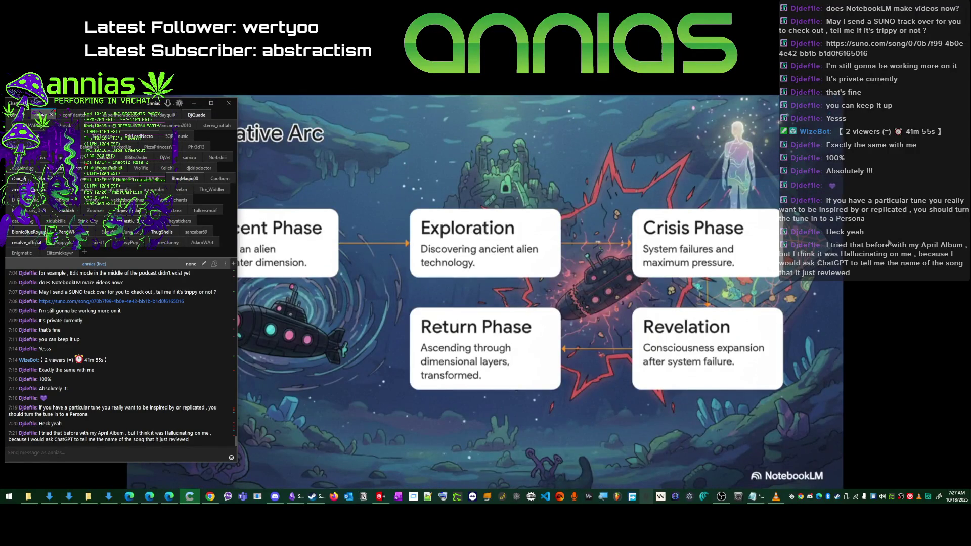
# - Play the video overview through to its closing slide, pause near the end and leave full-screen
pyautogui.hotkey('alt', 'Tab')
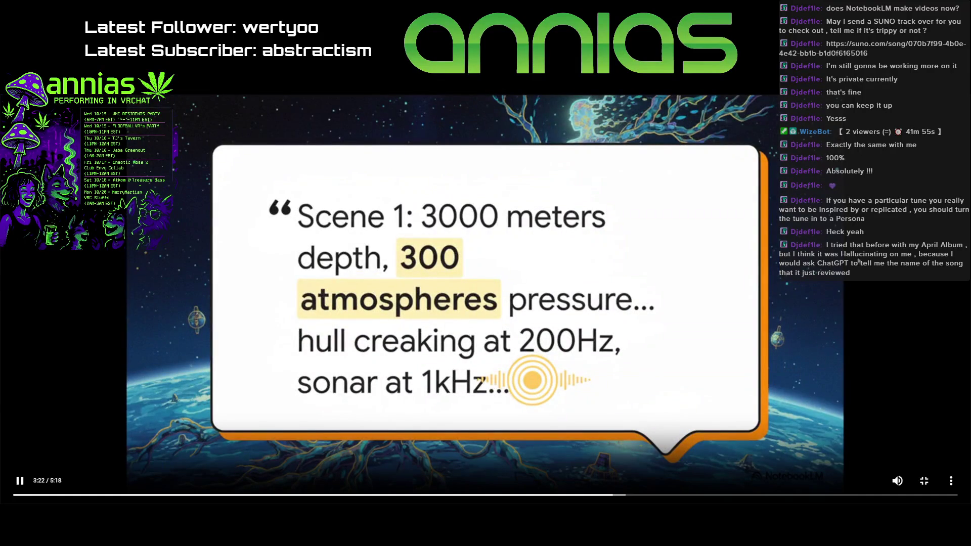
pyautogui.click(760, 279)
pyautogui.click(660, 219)
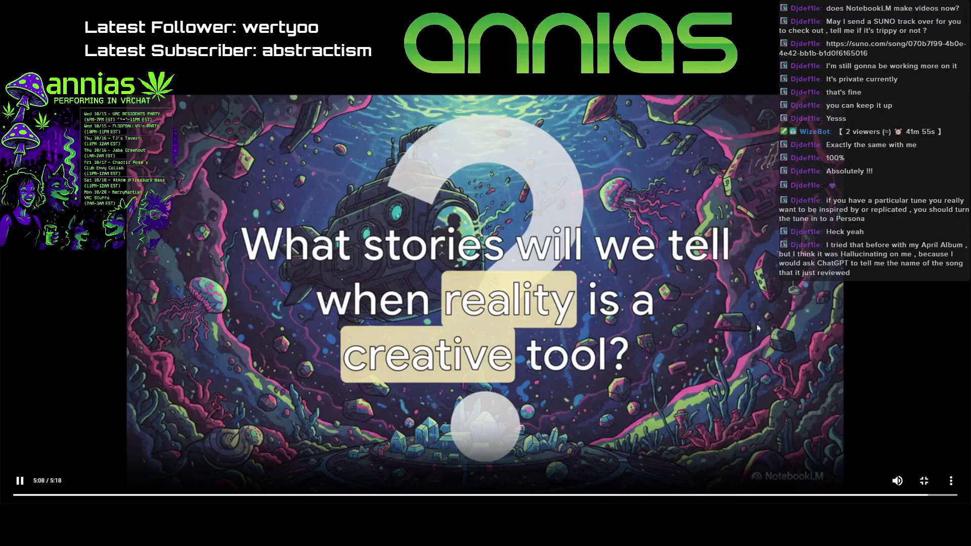
pyautogui.click(596, 349)
pyautogui.press('Escape')
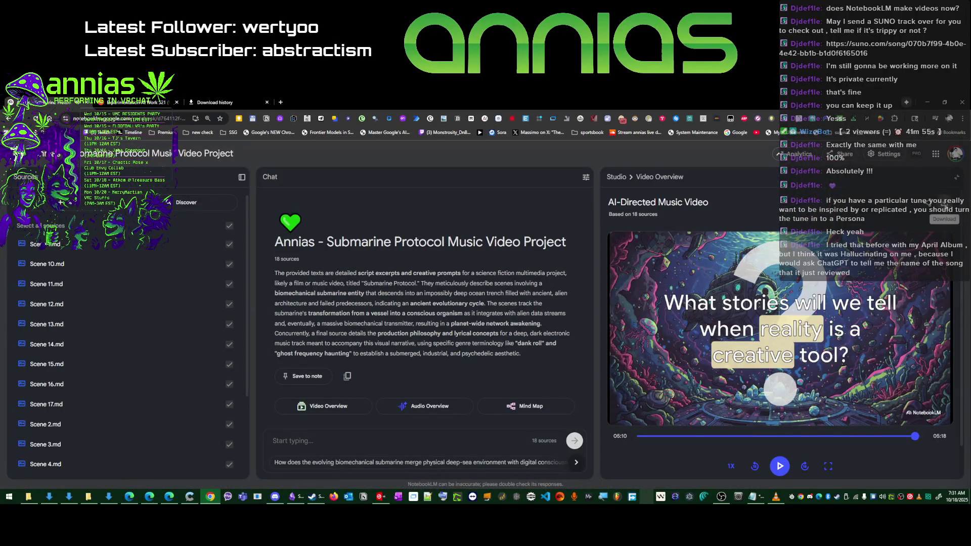
# - Close the stray video tab and bring the Sora drafts page with its clip thumbnails to the front
pyautogui.click(946, 210)
pyautogui.hotkey('ctrl', 'w')
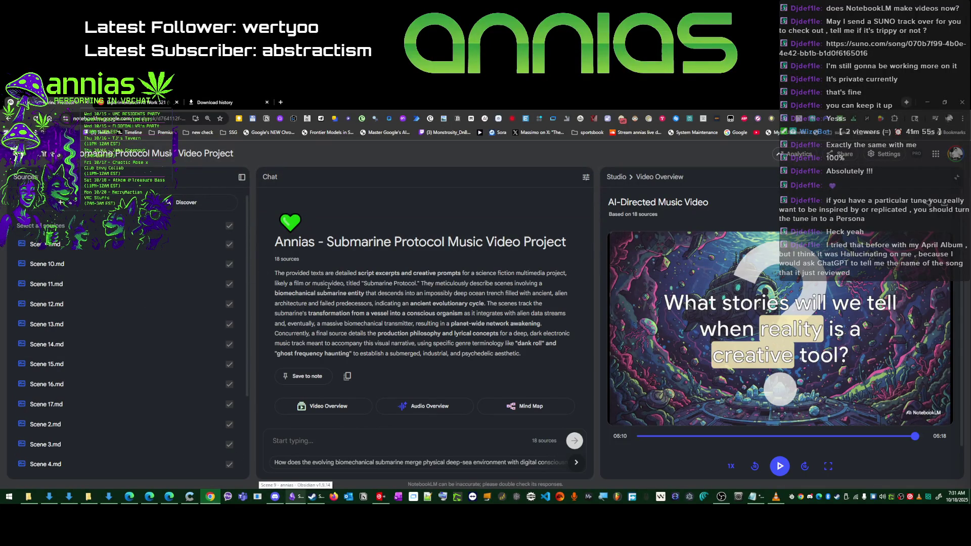
pyautogui.hotkey('alt', 'Tab')
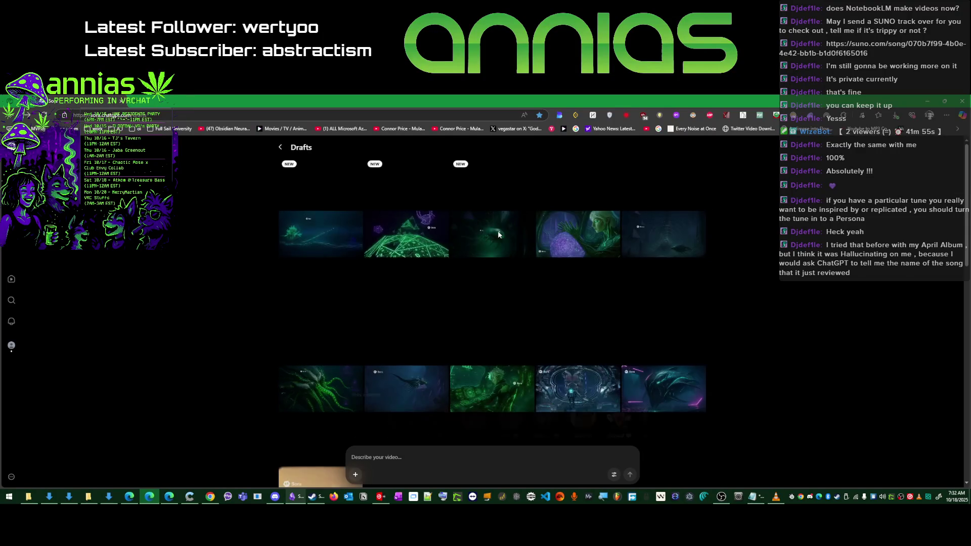
pyautogui.click(493, 235)
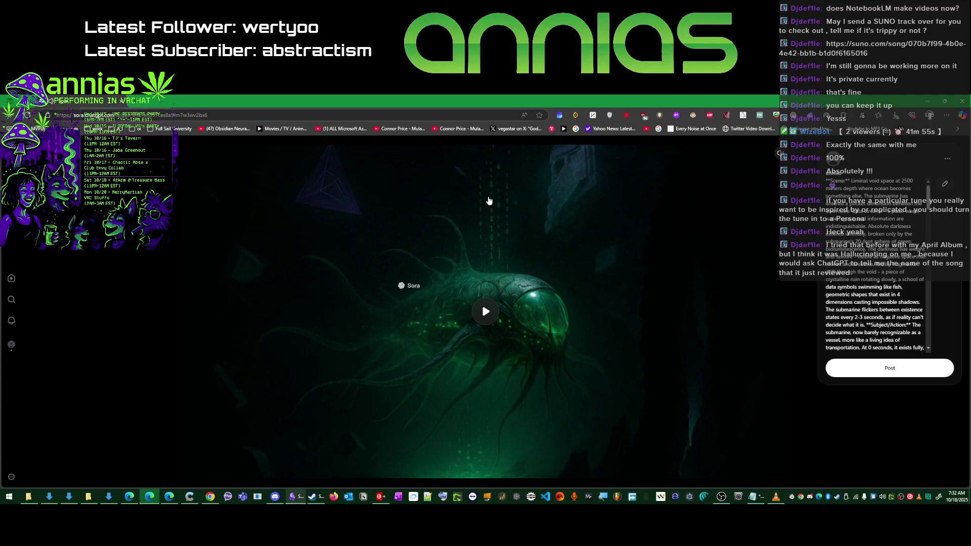
pyautogui.press('Escape')
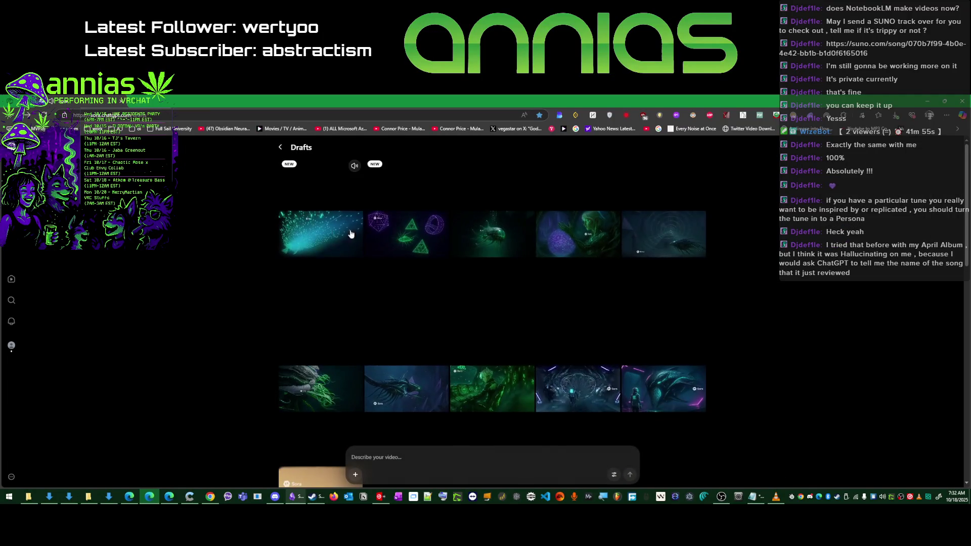
pyautogui.click(385, 233)
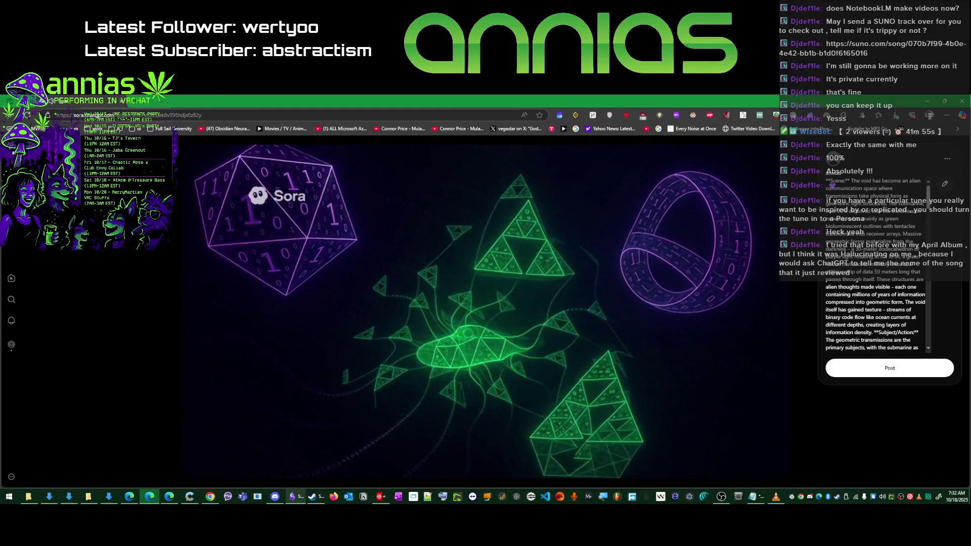
pyautogui.press('Escape')
pyautogui.click(297, 237)
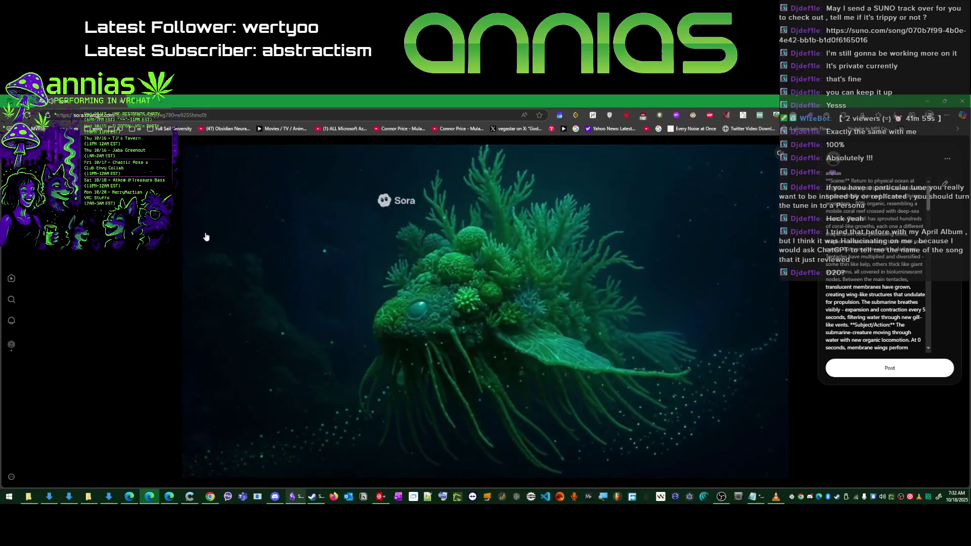
pyautogui.click(201, 234)
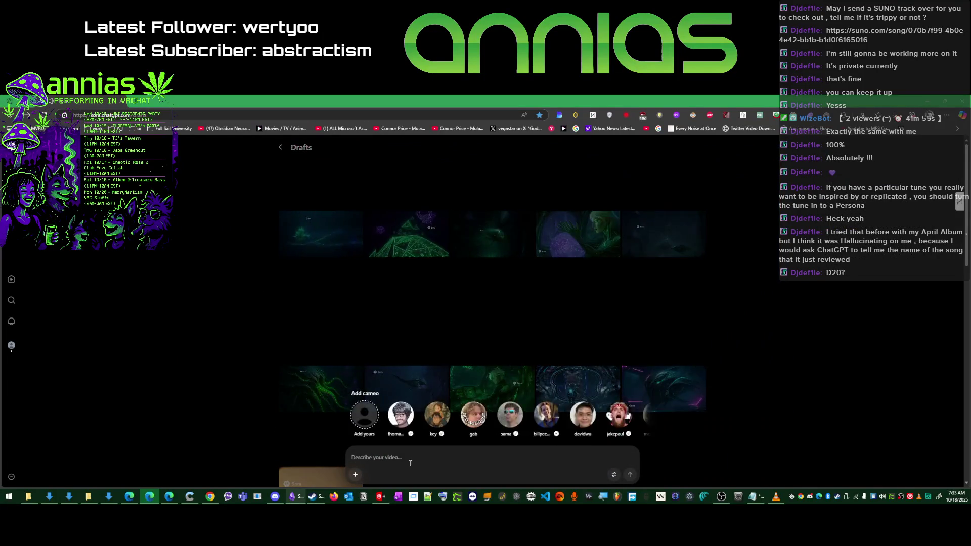
# - Copy the Scene 10 Sora 2 prompt from the Obsidian note into Sora's video description
pyautogui.hotkey('alt', 'Tab')
pyautogui.hotkey('alt', 'Tab')
pyautogui.hotkey('alt', 'Tab')
pyautogui.press('alt')
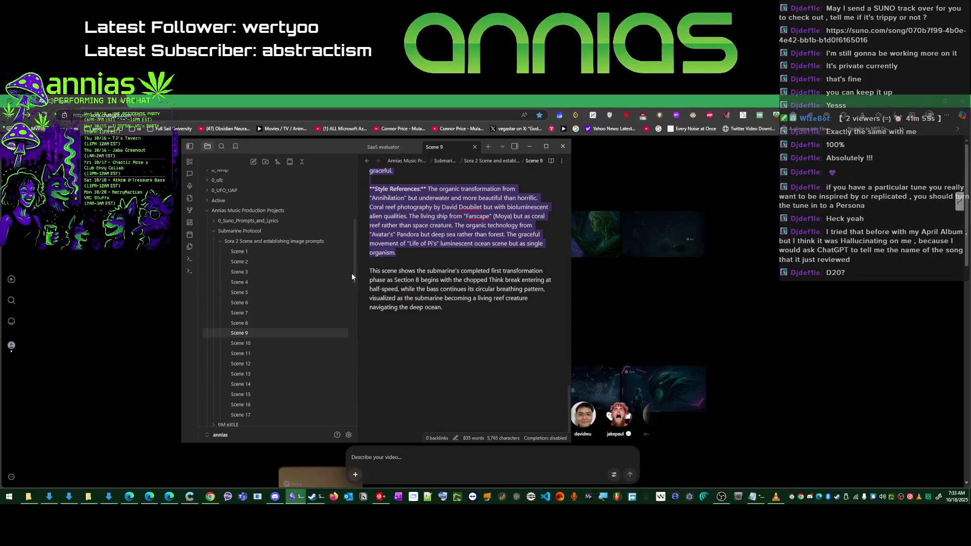
pyautogui.click(239, 343)
pyautogui.scroll(-2, 362, 303)
pyautogui.scroll(-2, 366, 282)
pyautogui.scroll(-1, 369, 262)
pyautogui.moveTo(369, 255); pyautogui.dragTo(468, 355)
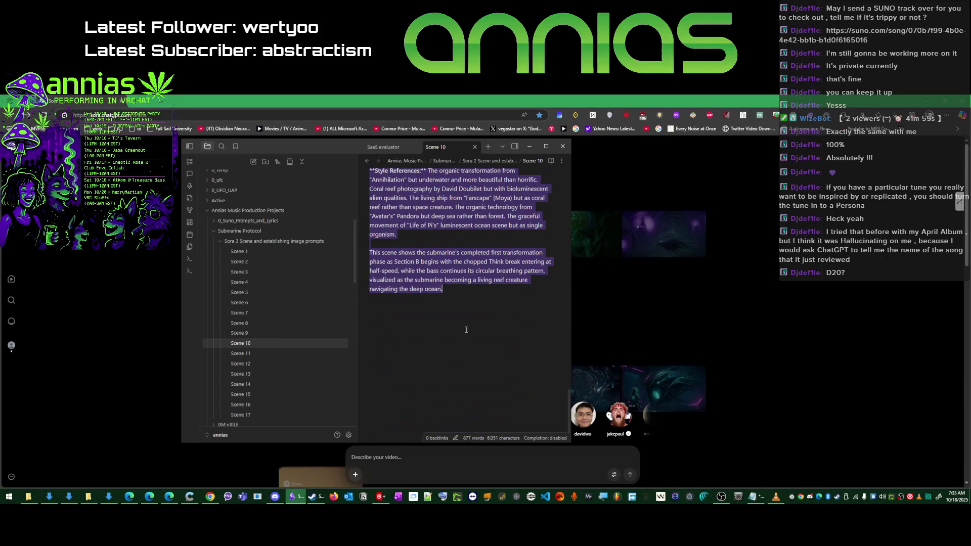
pyautogui.hotkey('ctrl', 'c')
pyautogui.click(395, 457)
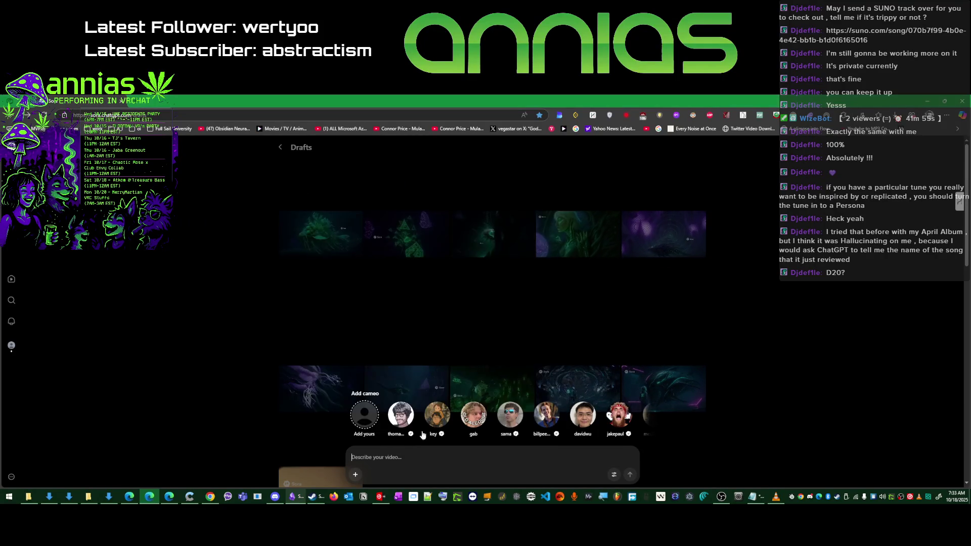
pyautogui.hotkey('ctrl', 'v')
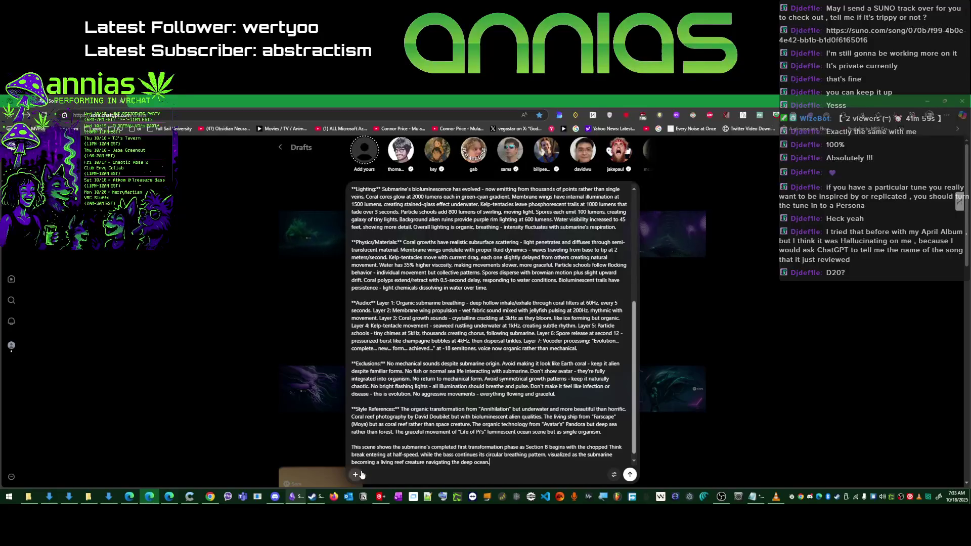
# - Attach a PNG reference image and submit the Scene 10 prompt for generation
pyautogui.click(356, 475)
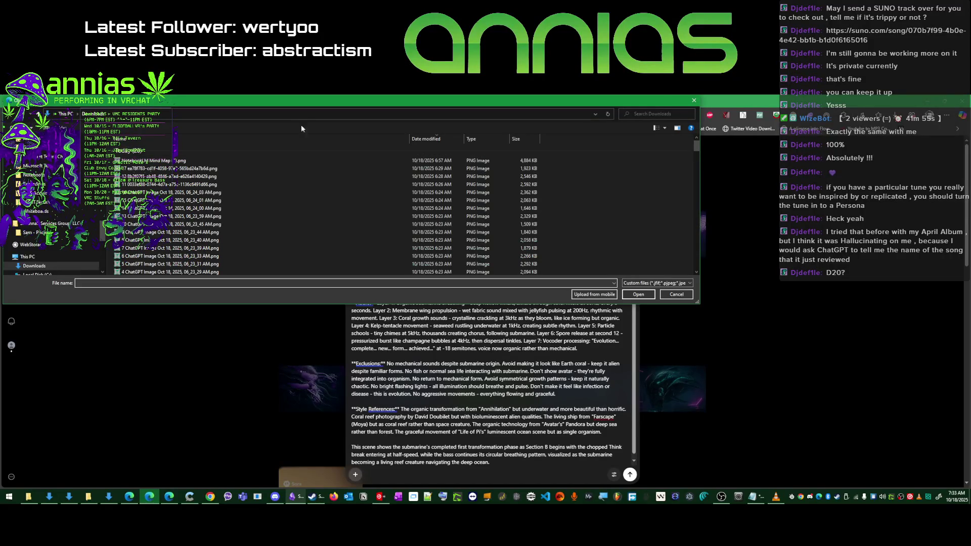
pyautogui.doubleClick(214, 224)
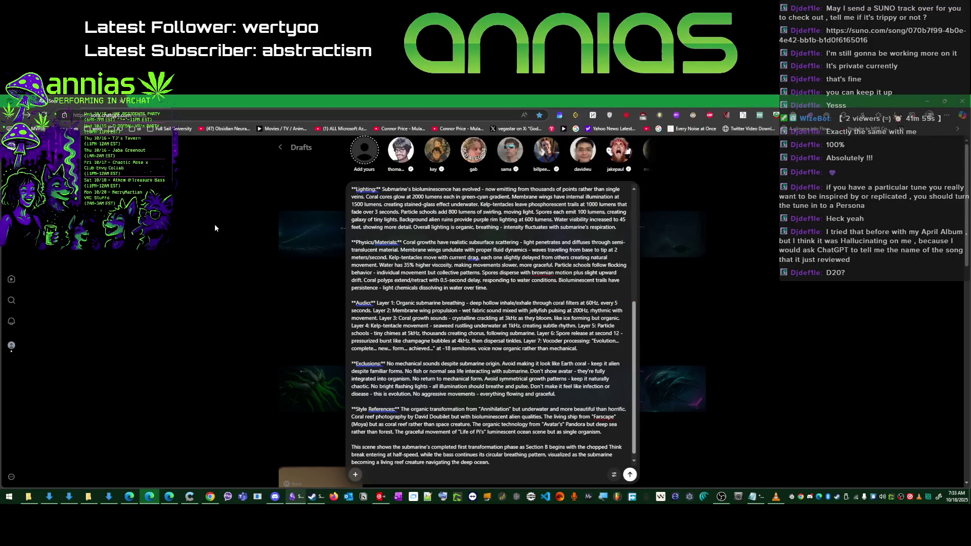
pyautogui.scroll(5, 351, 255)
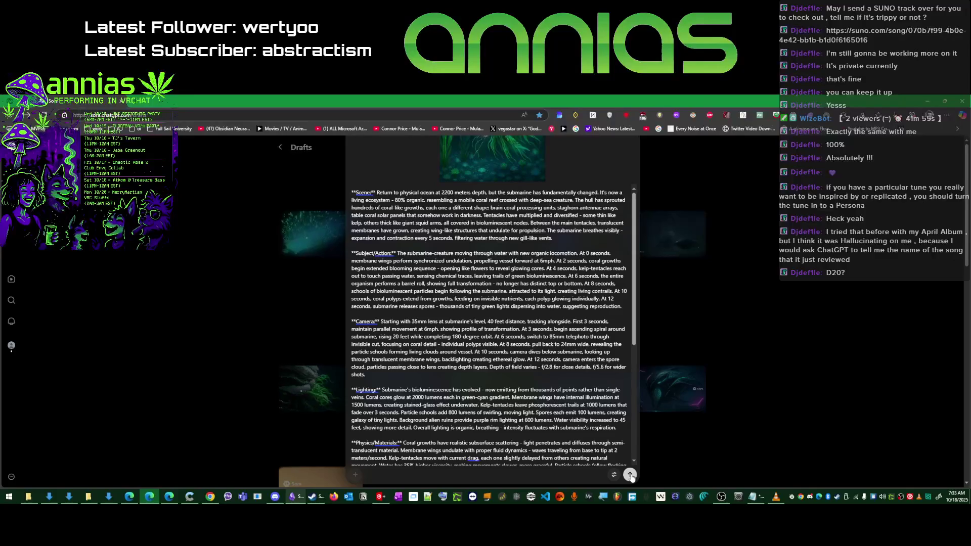
pyautogui.click(630, 475)
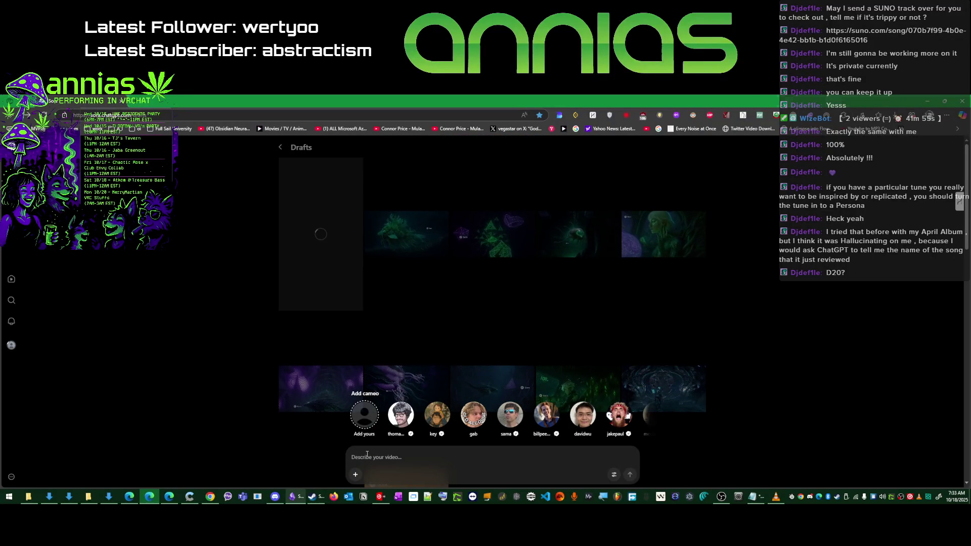
pyautogui.click(291, 496)
# - Copy the Scene 11 Sora 2 prompt from Obsidian into Sora's video description
pyautogui.click(241, 353)
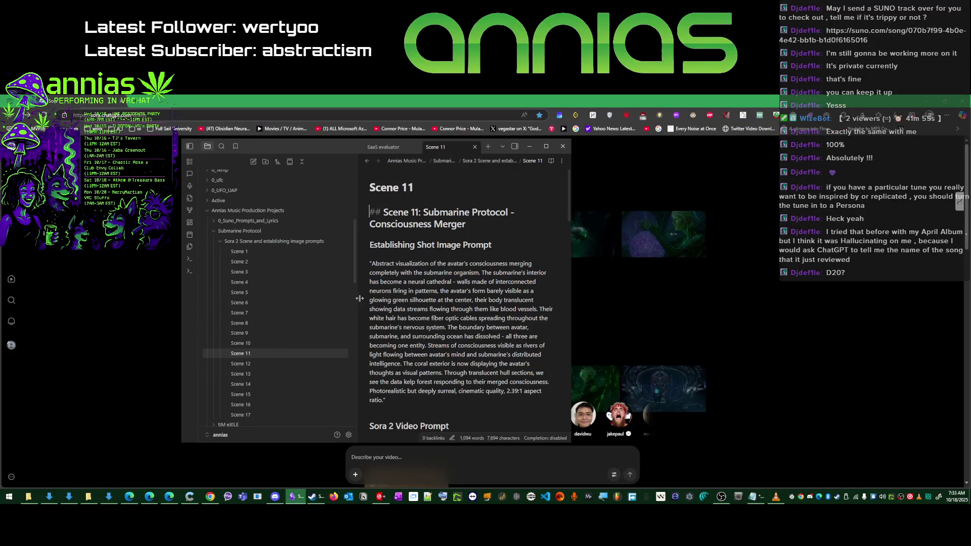
pyautogui.scroll(-3, 381, 310)
pyautogui.click(370, 258)
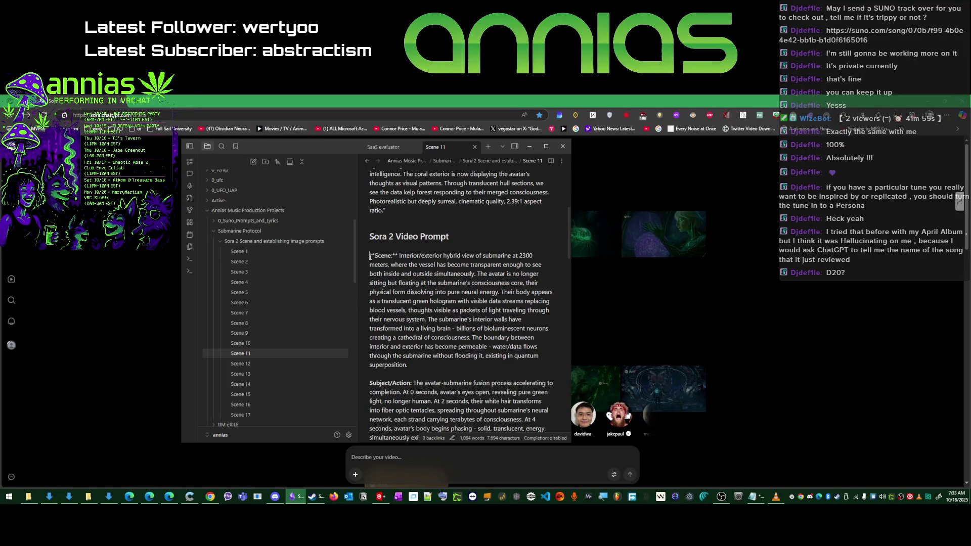
pyautogui.moveTo(371, 257); pyautogui.dragTo(449, 369)
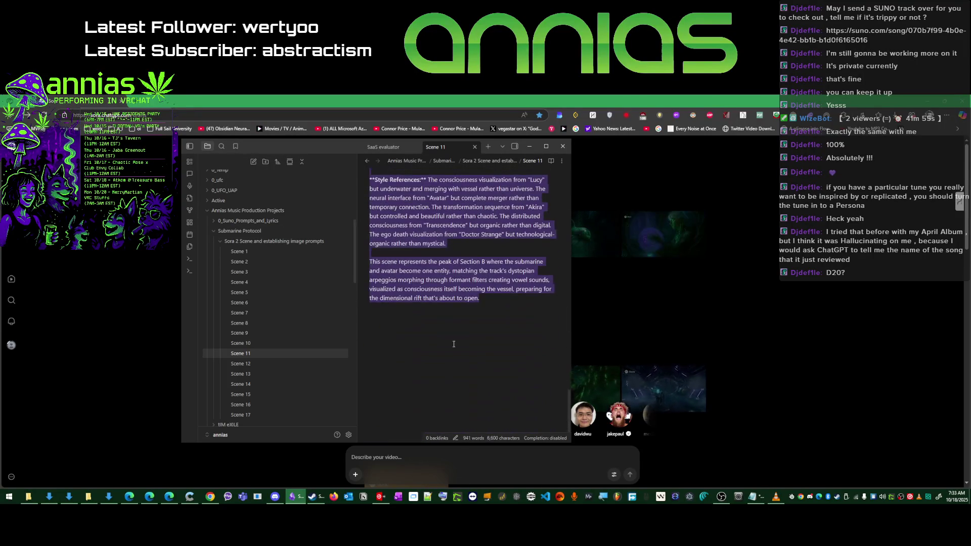
pyautogui.moveTo(474, 296); pyautogui.dragTo(486, 294)
pyautogui.hotkey('ctrl', 'c')
pyautogui.hotkey('alt', 'Tab')
pyautogui.hotkey('ctrl', 'v')
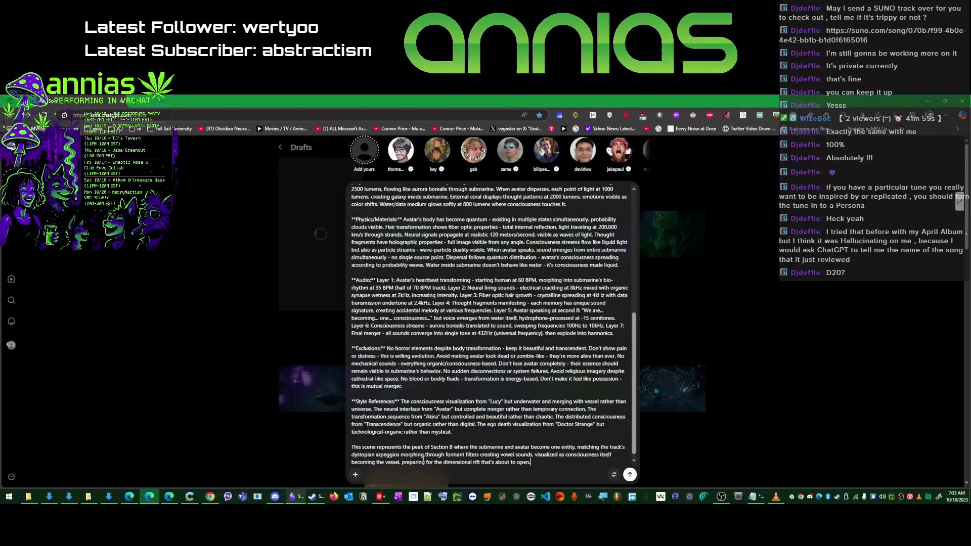
# - Attach a PNG reference image and submit the Scene 11 prompt, queuing a second draft
pyautogui.click(355, 474)
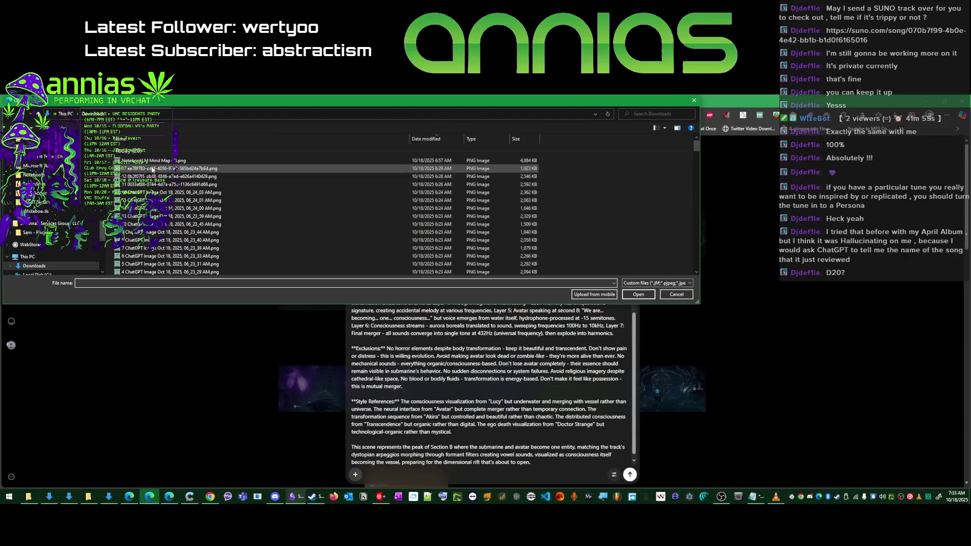
pyautogui.doubleClick(151, 189)
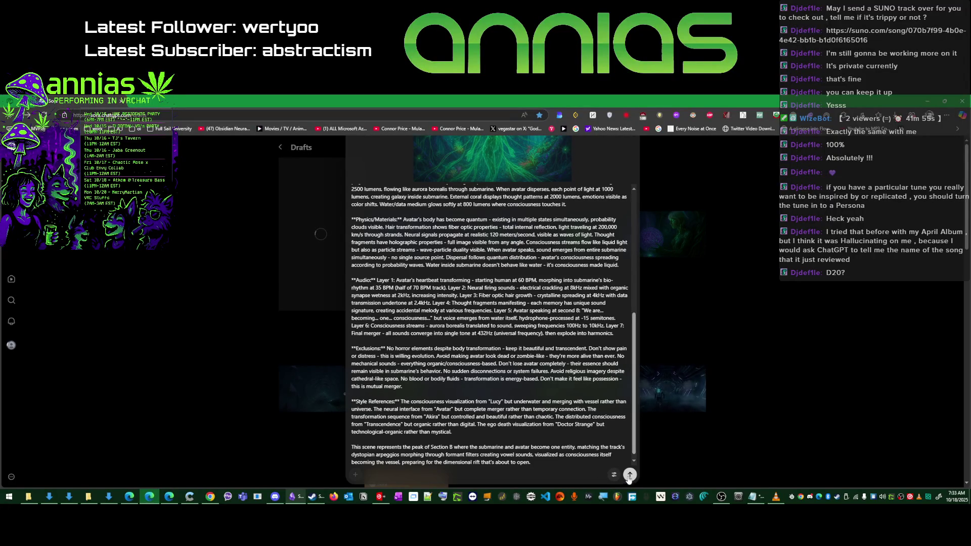
pyautogui.click(629, 474)
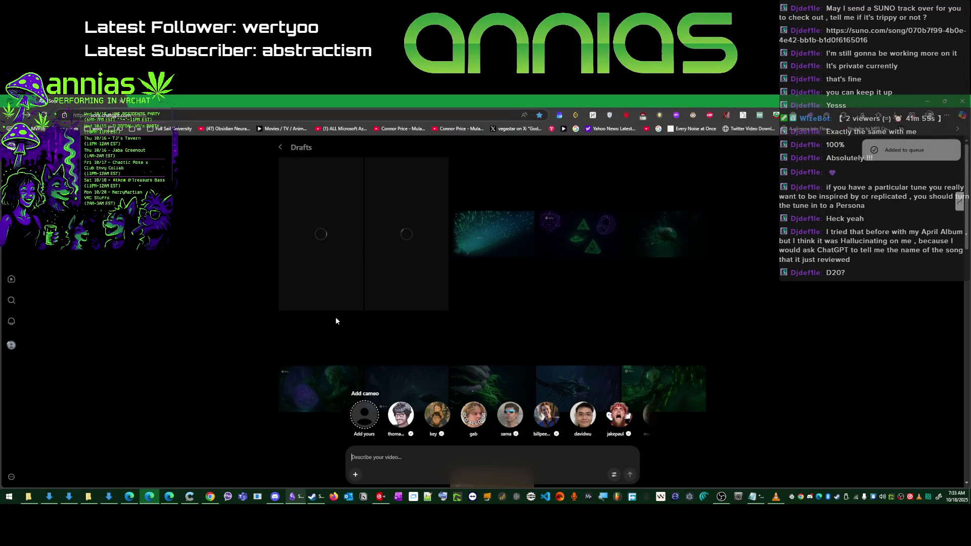
# - Copy the Scene 12 Sora 2 prompt from Obsidian into Sora's video description
pyautogui.click(292, 496)
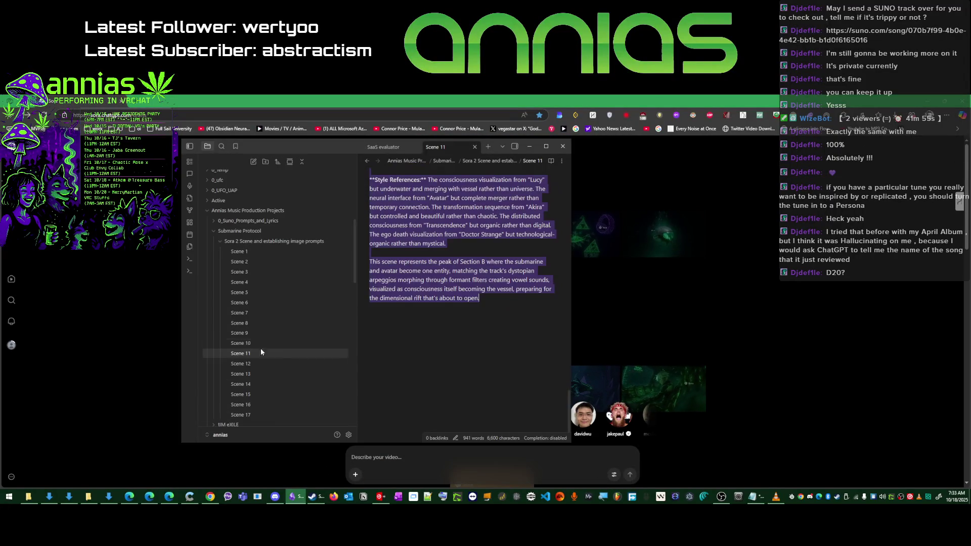
pyautogui.click(240, 363)
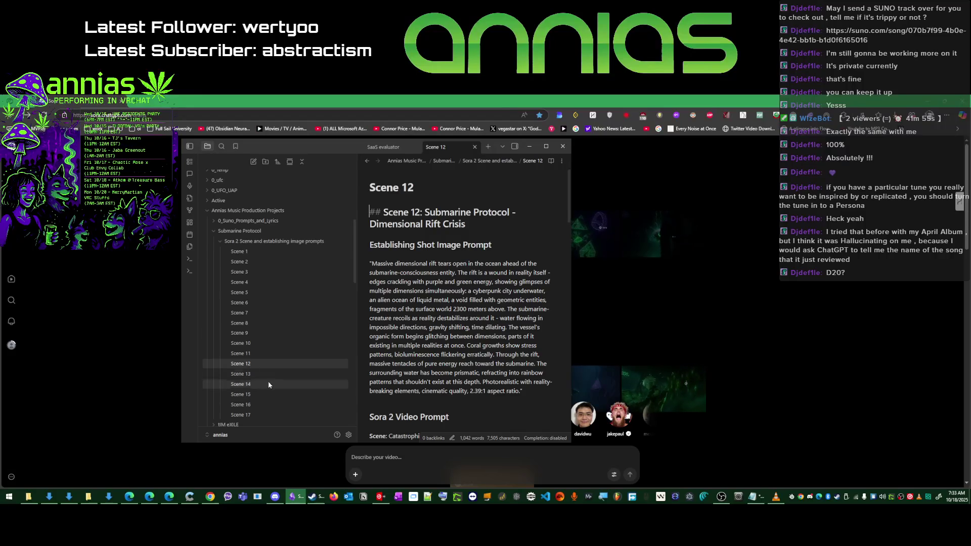
pyautogui.scroll(-7, 372, 271)
pyautogui.scroll(3, 380, 270)
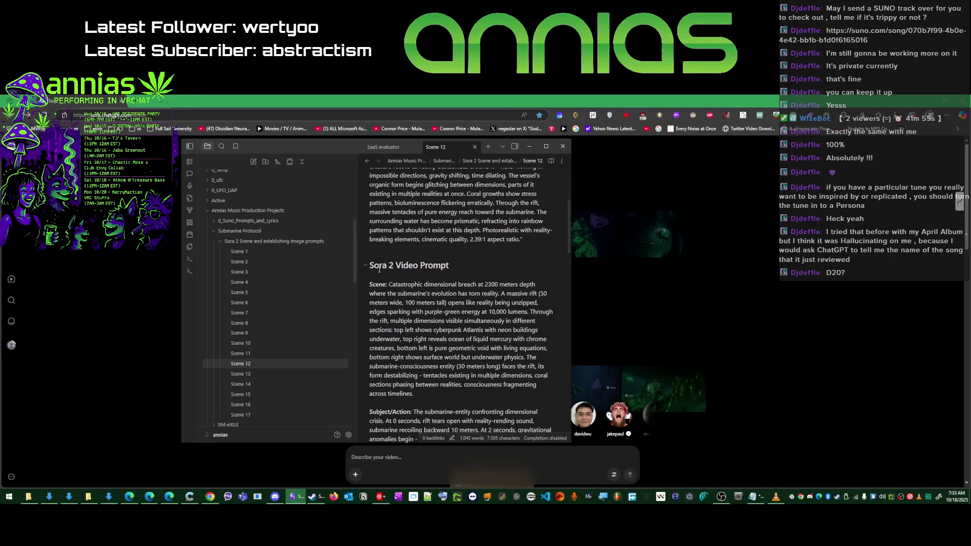
pyautogui.moveTo(371, 281); pyautogui.dragTo(492, 474)
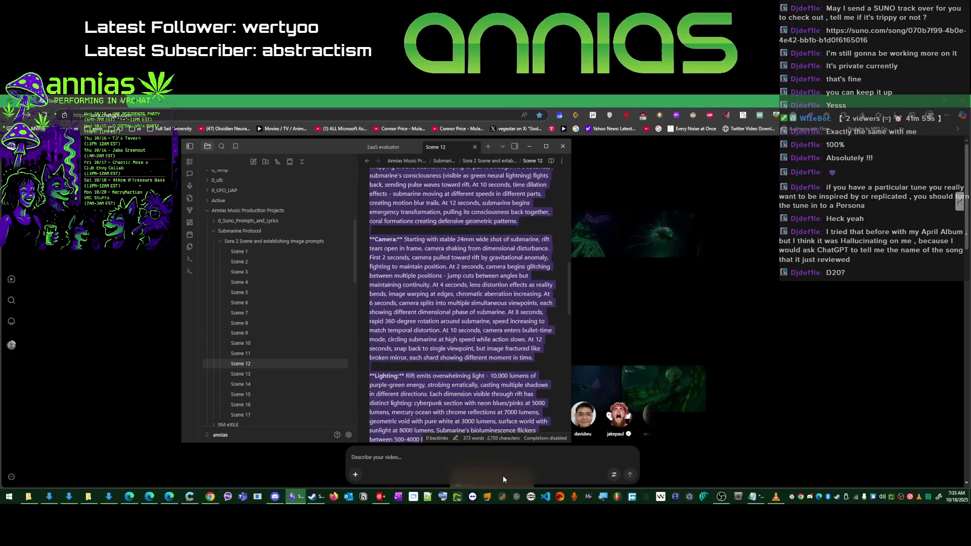
pyautogui.moveTo(493, 469); pyautogui.dragTo(533, 293)
pyautogui.click(384, 455)
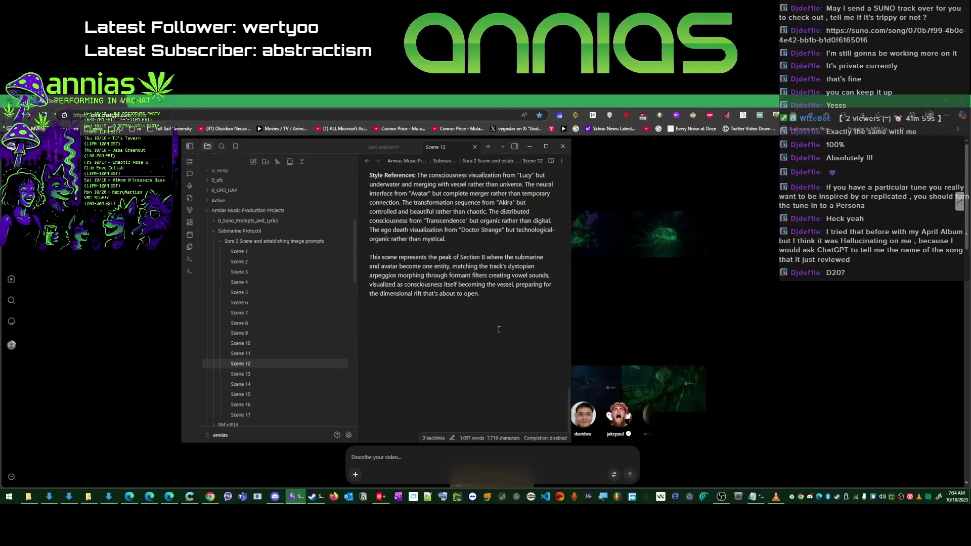
pyautogui.hotkey('ctrl', 'v')
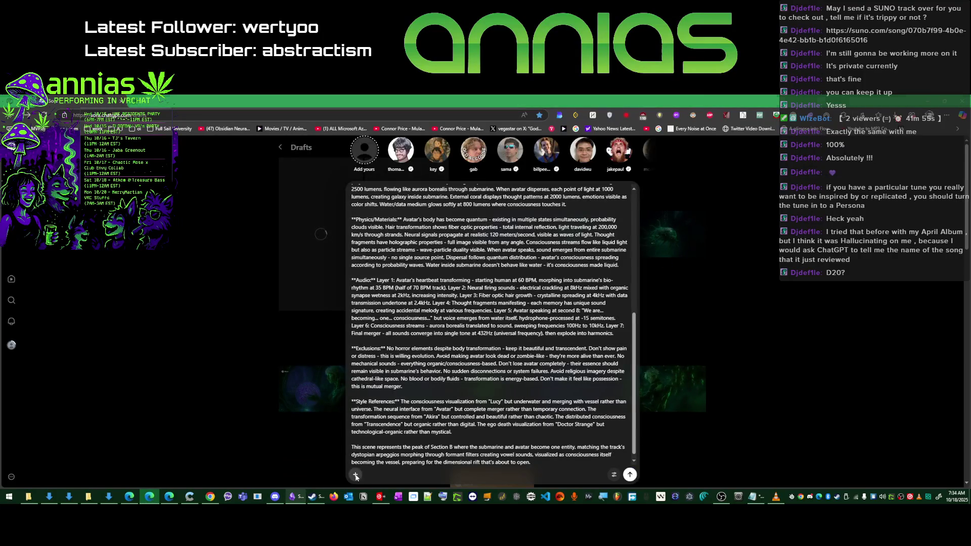
# - Attach the 6:26 AM PNG image and submit the Scene 12 prompt, queuing a third draft
pyautogui.click(355, 475)
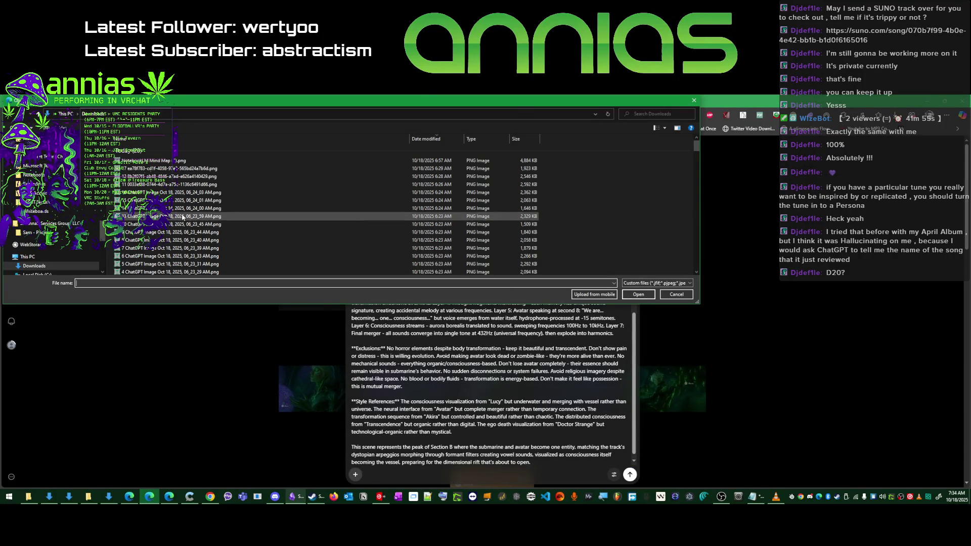
pyautogui.scroll(-1, 182, 203)
pyautogui.scroll(-2, 182, 213)
pyautogui.scroll(3, 182, 214)
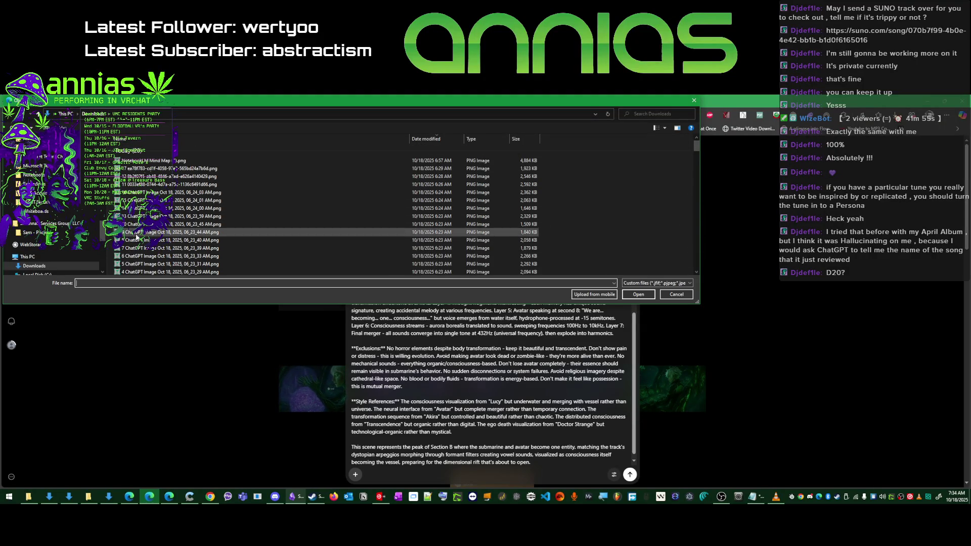
pyautogui.scroll(-2, 135, 261)
pyautogui.scroll(1, 135, 262)
pyautogui.scroll(1, 135, 258)
pyautogui.doubleClick(140, 185)
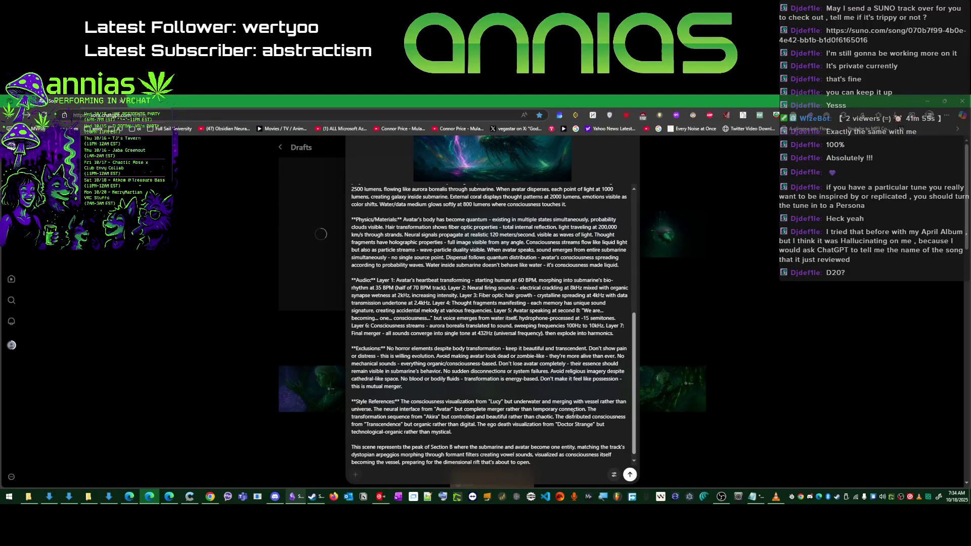
pyautogui.click(630, 474)
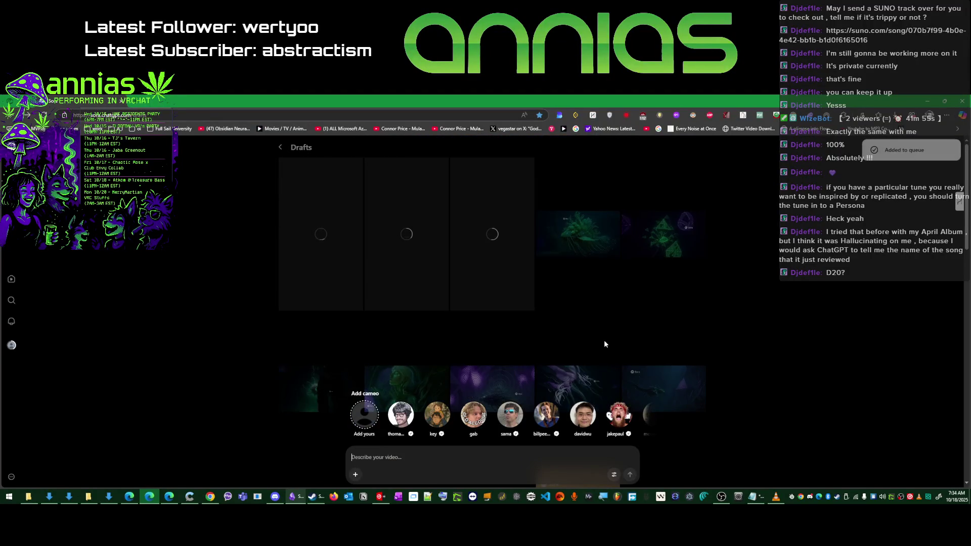
# - Rate the NotebookLM video overview as a good video and move to the notebook chat
pyautogui.hotkey('alt', 'Tab')
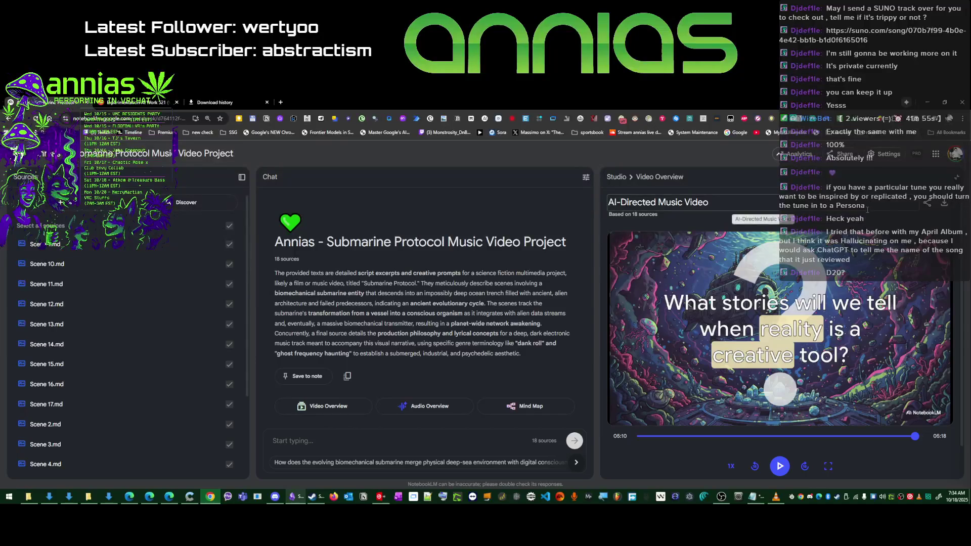
pyautogui.scroll(-1, 888, 396)
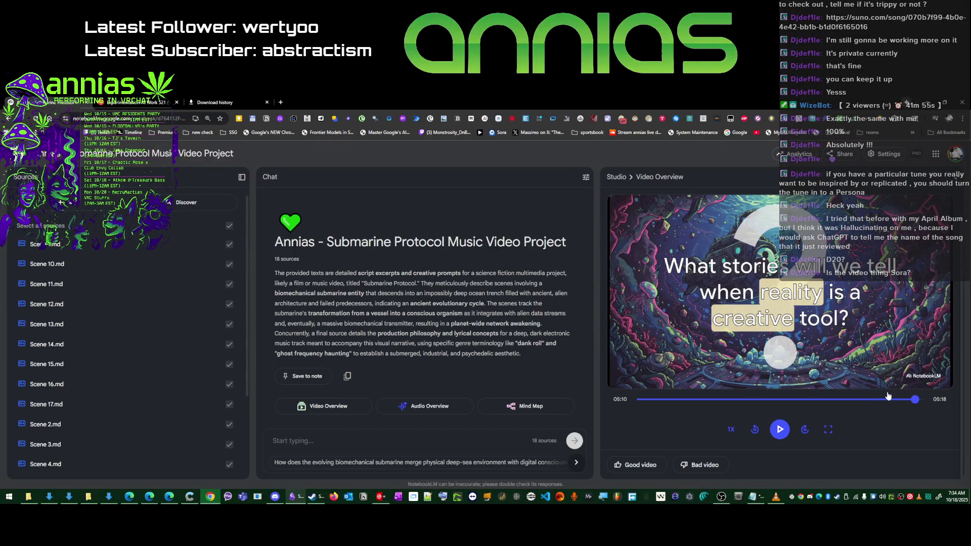
pyautogui.click(628, 466)
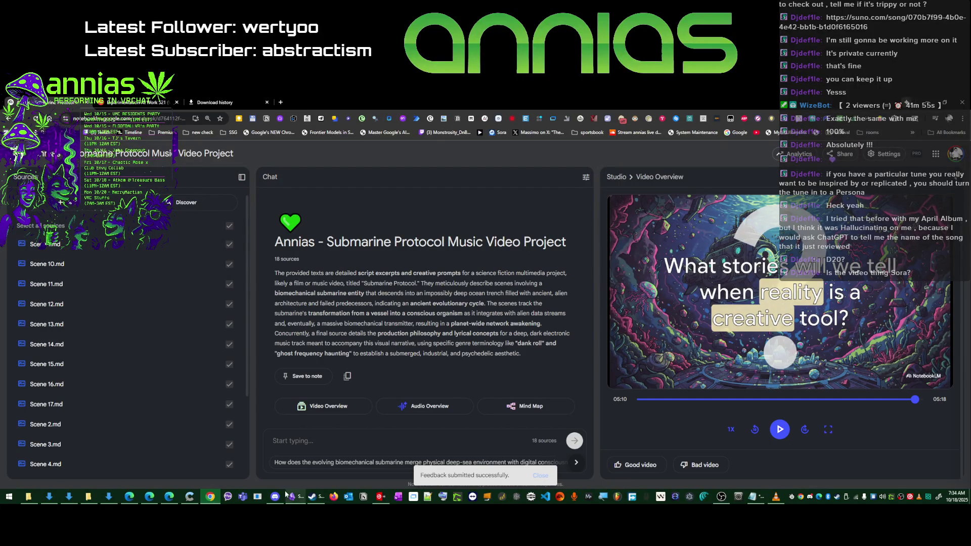
pyautogui.click(303, 440)
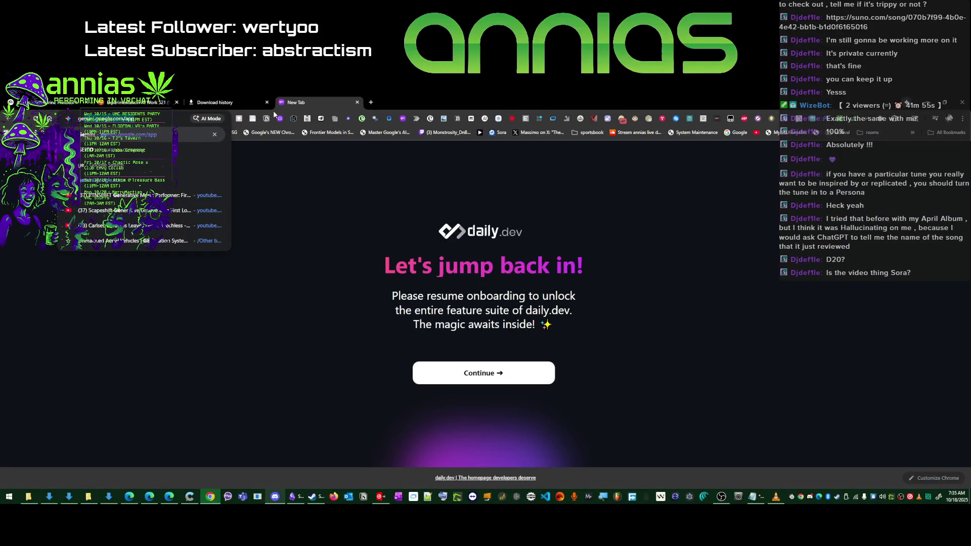
# - Drag AI-Directed_Music_Video.mp4 from Chrome's downloads onto the Gemini prompt box
pyautogui.press('Return')
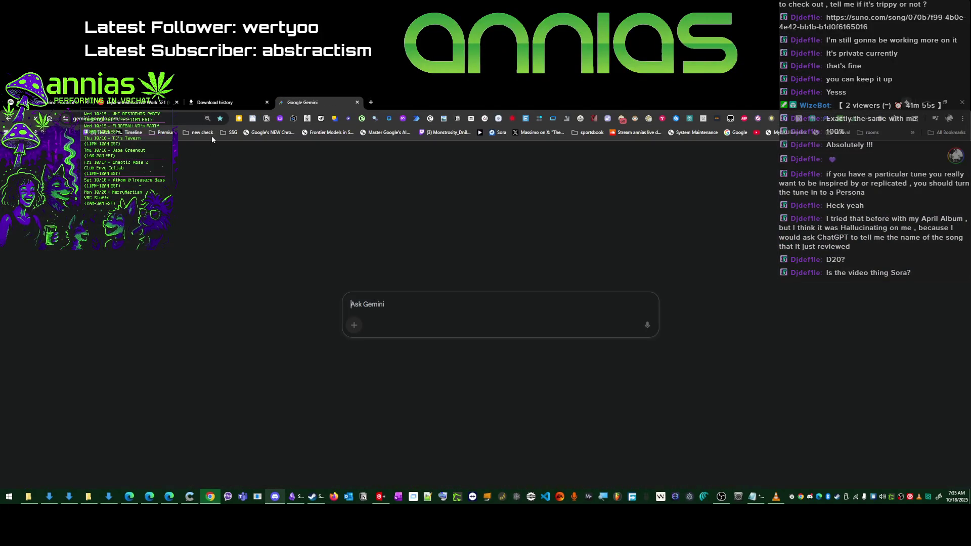
pyautogui.click(960, 118)
pyautogui.click(886, 211)
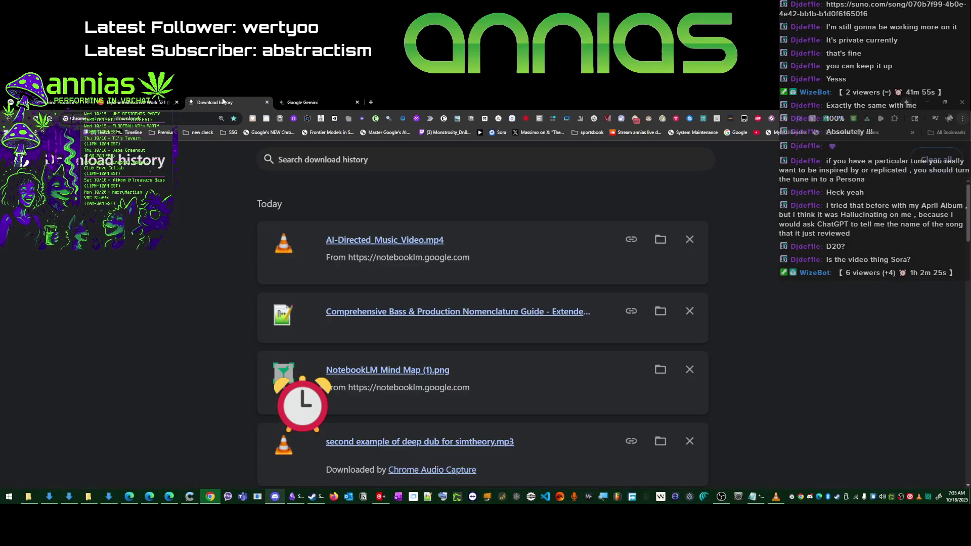
pyautogui.moveTo(334, 240); pyautogui.dragTo(448, 307)
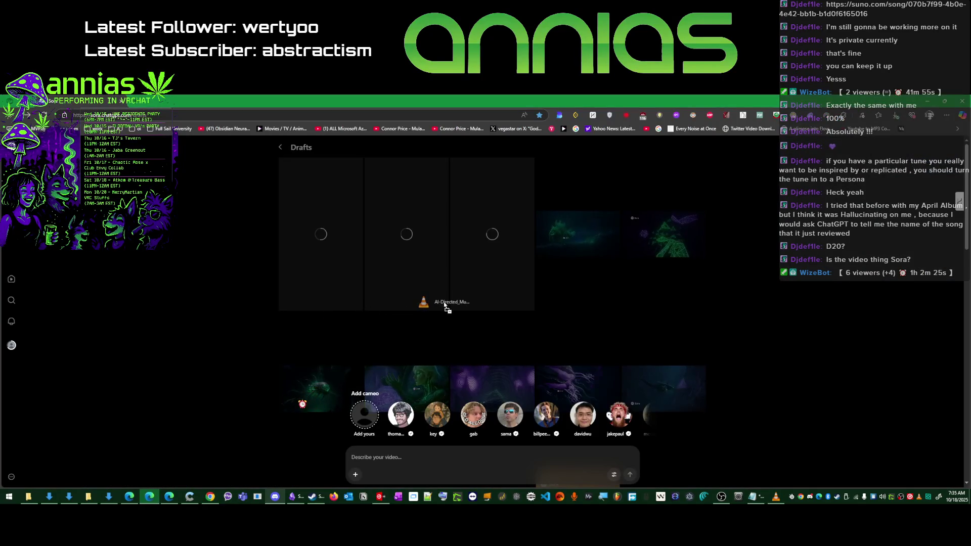
pyautogui.hotkey('alt', 'Tab')
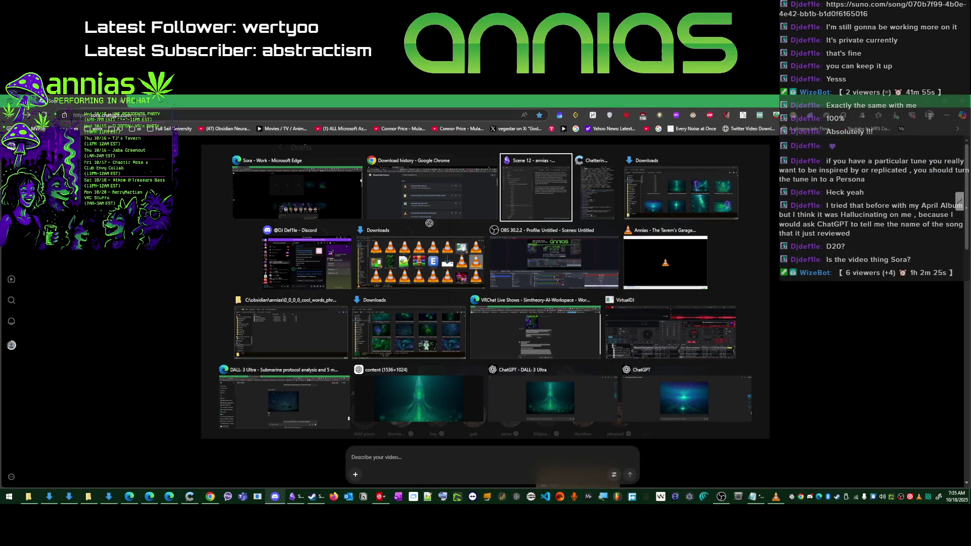
pyautogui.press('Tab')
pyautogui.press('Tab')
pyautogui.press('Tab')
pyautogui.press('Tab')
pyautogui.press('Tab')
pyautogui.press('Tab')
pyautogui.press('Tab')
pyautogui.press('Tab')
pyautogui.press('Tab')
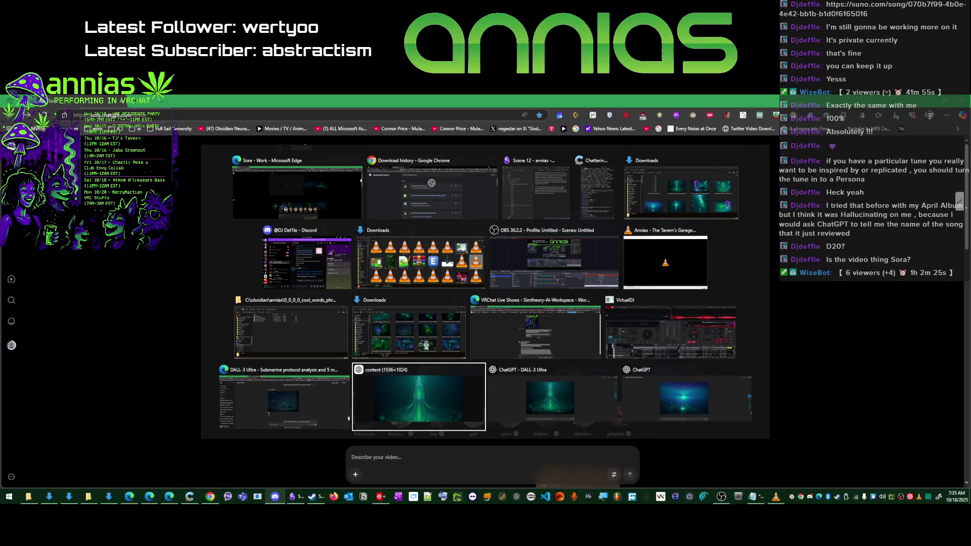
pyautogui.press('Tab')
pyautogui.press('Tab')
pyautogui.press('Tab')
pyautogui.press('Tab')
pyautogui.press('Tab')
pyautogui.press('Tab')
pyautogui.press('Tab')
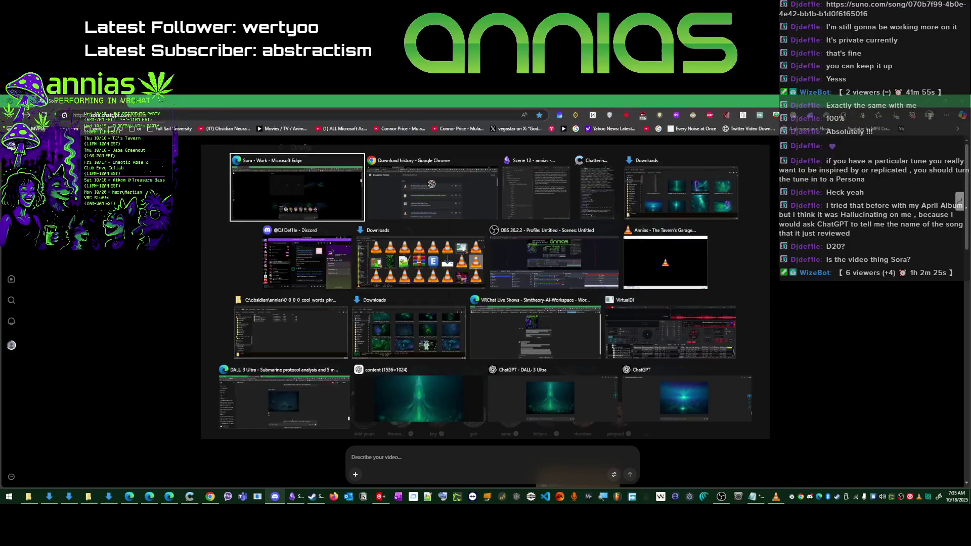
pyautogui.moveTo(432, 183)
pyautogui.mouseDown()
pyautogui.moveTo(332, 107)
pyautogui.moveTo(465, 307)
pyautogui.mouseUp()
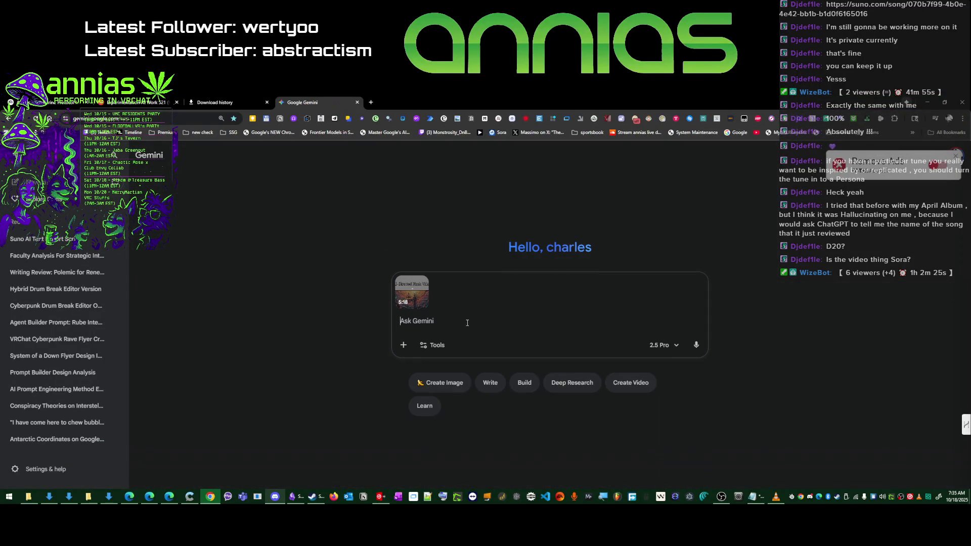
pyautogui.write('Please give me the transcript f')
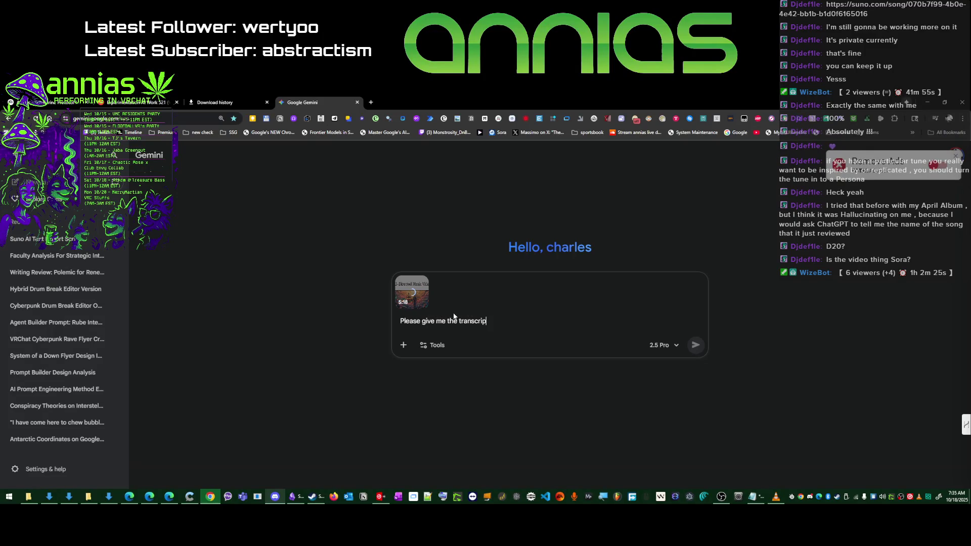
pyautogui.write('or this')
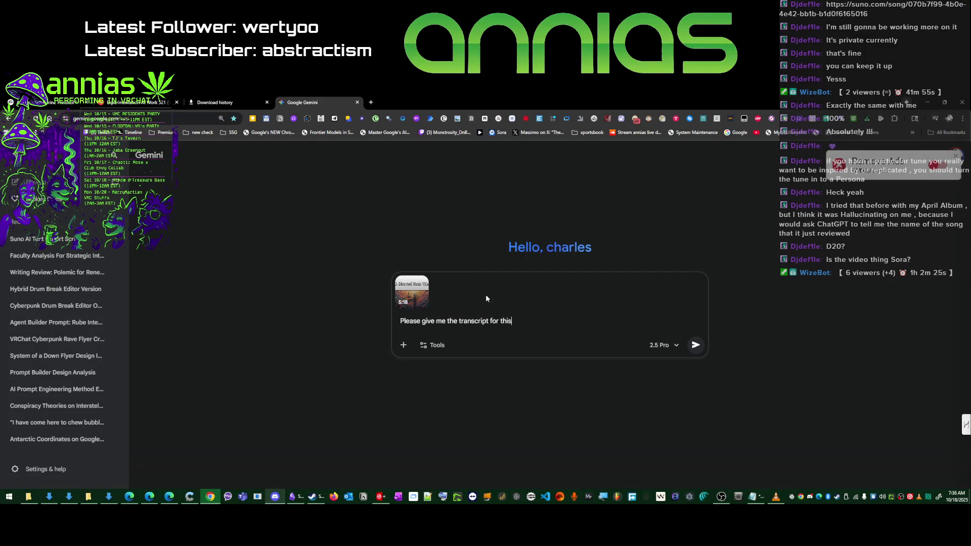
# - Send Gemini the request 'Please give me the transcript for this' for the attached video
pyautogui.click(694, 345)
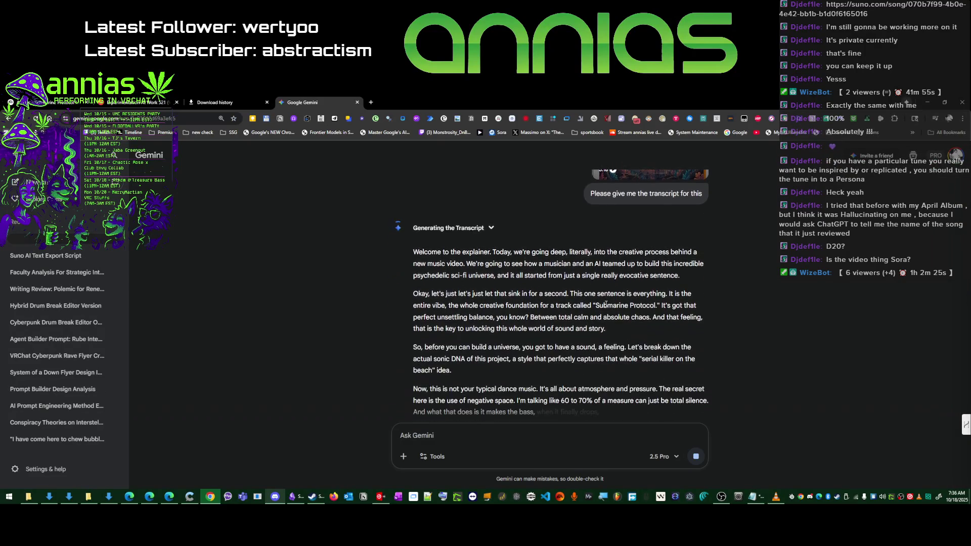
pyautogui.scroll(1, 619, 332)
pyautogui.scroll(3, 656, 187)
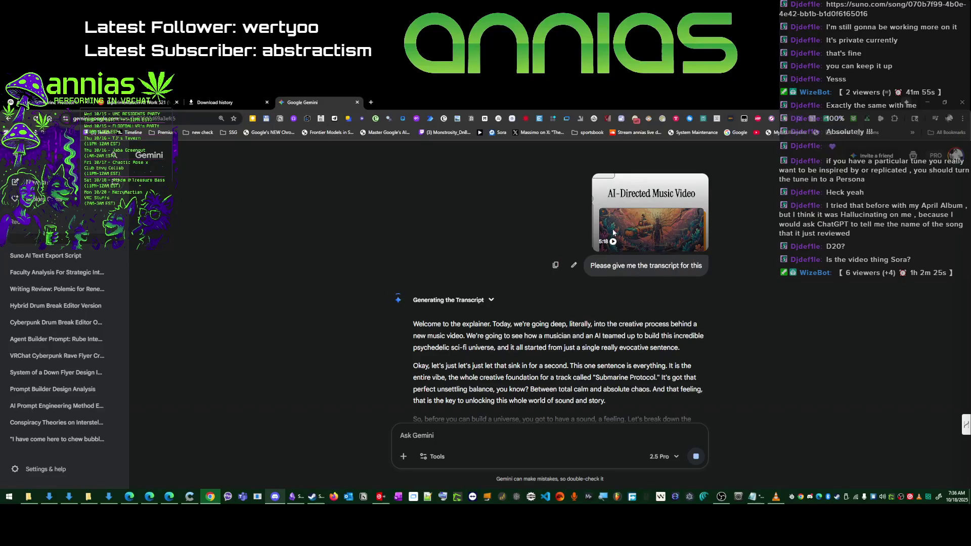
pyautogui.scroll(-5, 500, 243)
pyautogui.scroll(-3, 452, 265)
pyautogui.scroll(-2, 452, 265)
pyautogui.scroll(-1, 447, 307)
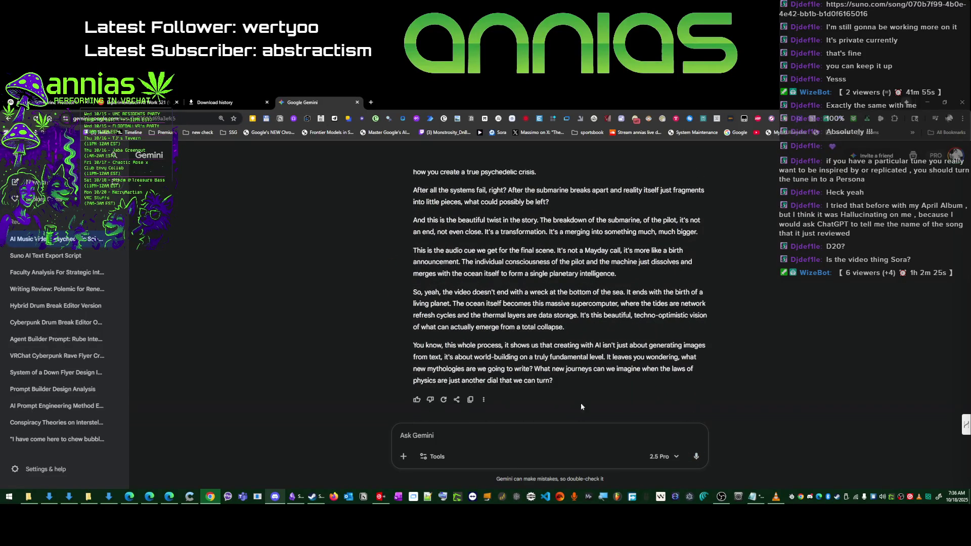
# - Allow microphone access and try voice dictation for a follow-up message, then stop it
pyautogui.moveTo(562, 382); pyautogui.dragTo(520, 302)
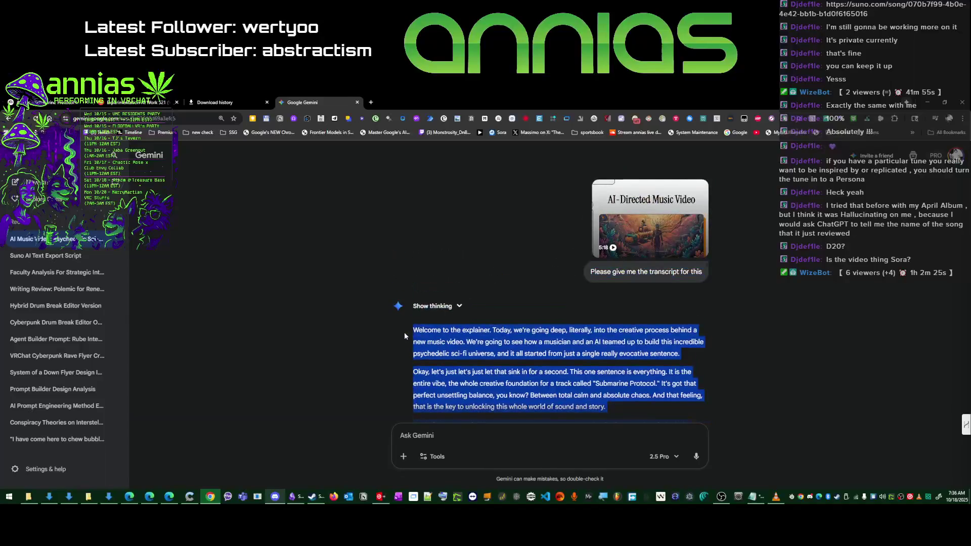
pyautogui.moveTo(520, 303); pyautogui.dragTo(405, 330)
pyautogui.click(459, 431)
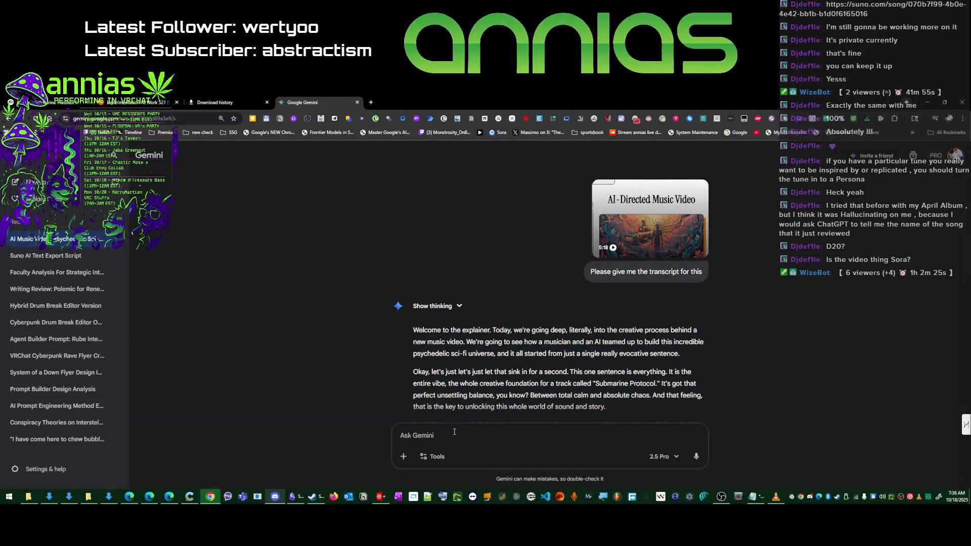
pyautogui.click(696, 457)
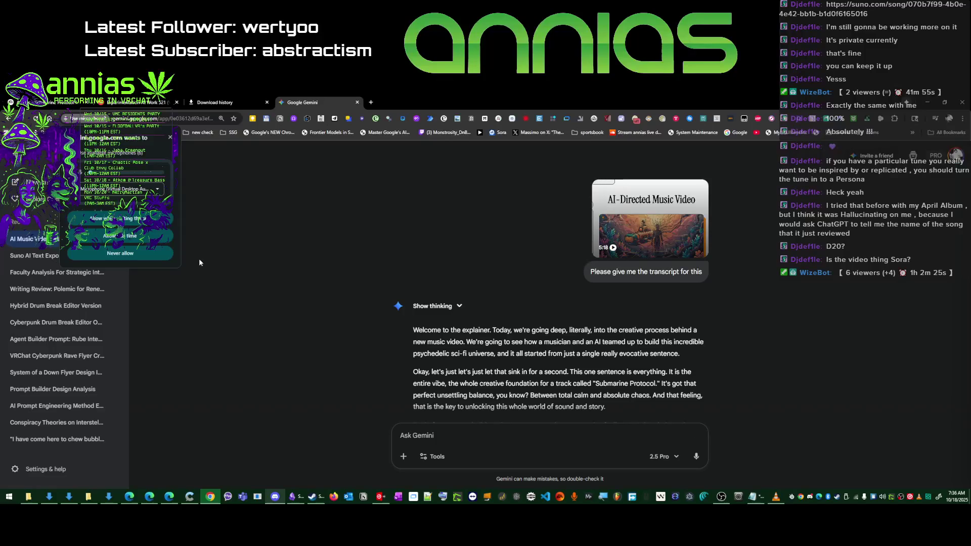
pyautogui.click(120, 218)
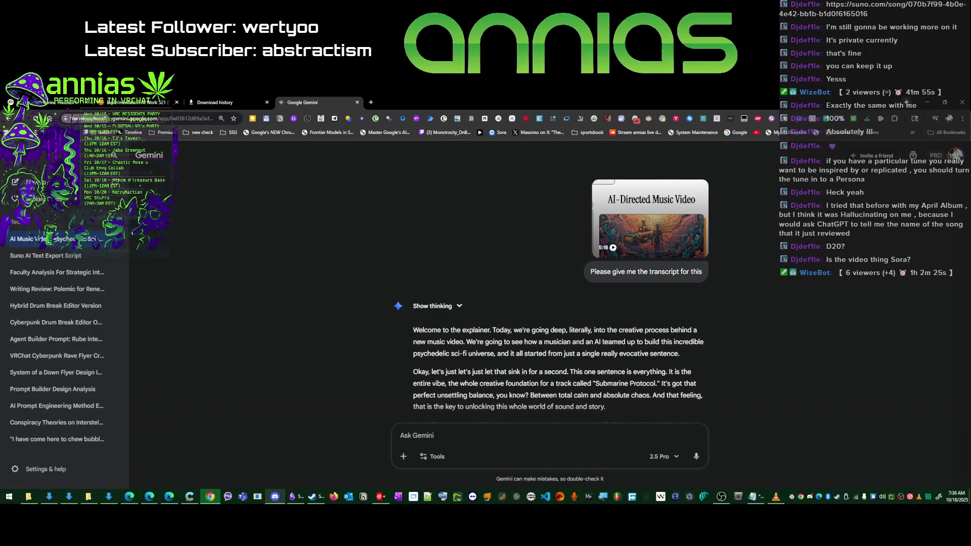
pyautogui.click(696, 457)
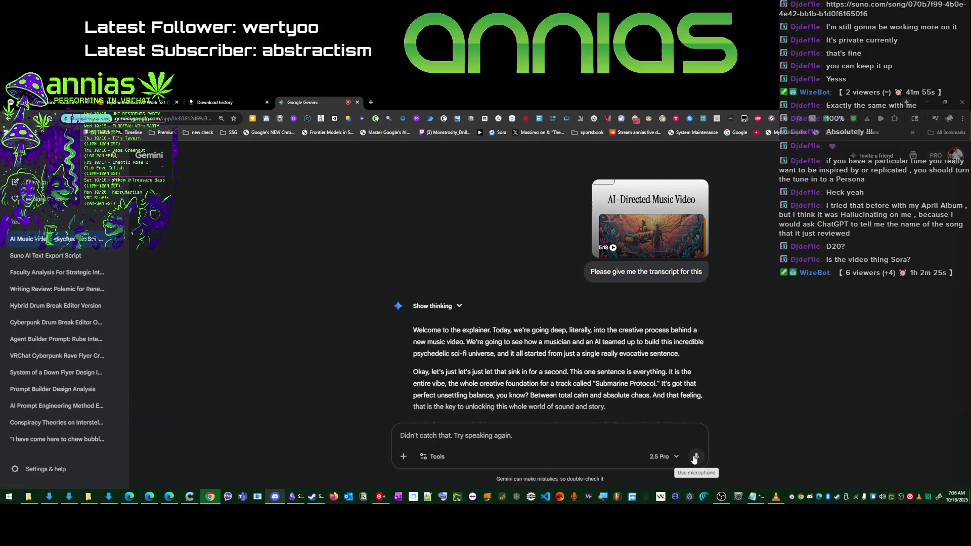
pyautogui.click(695, 457)
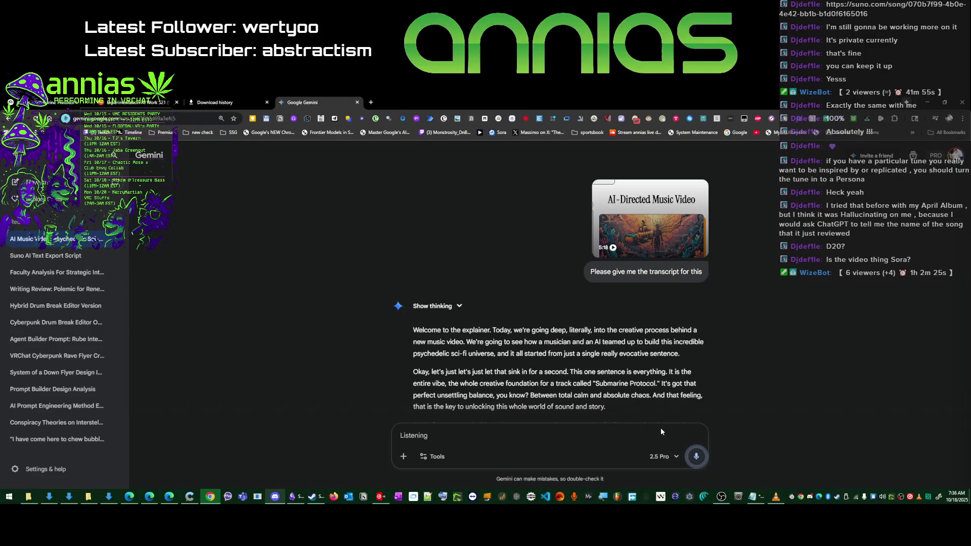
pyautogui.click(696, 458)
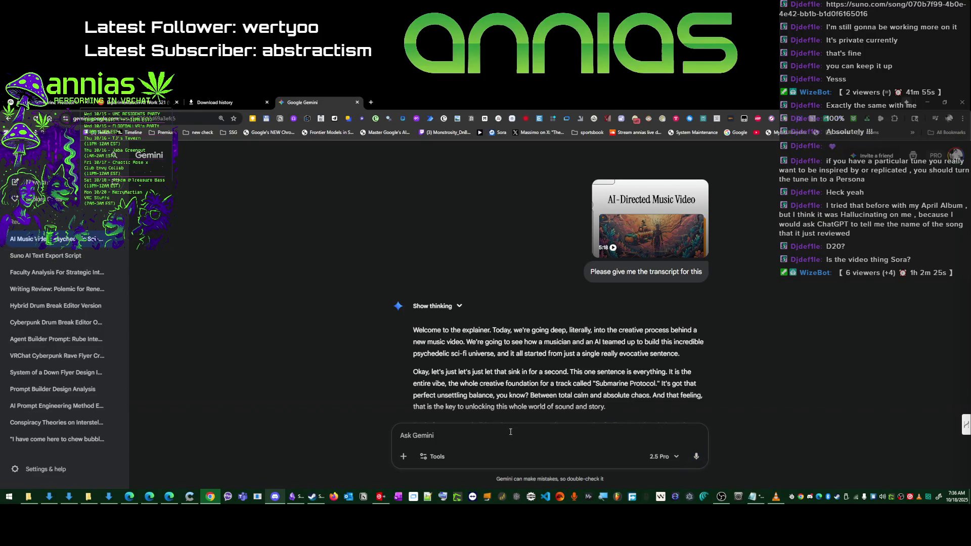
pyautogui.write('Now that you have all that, gi')
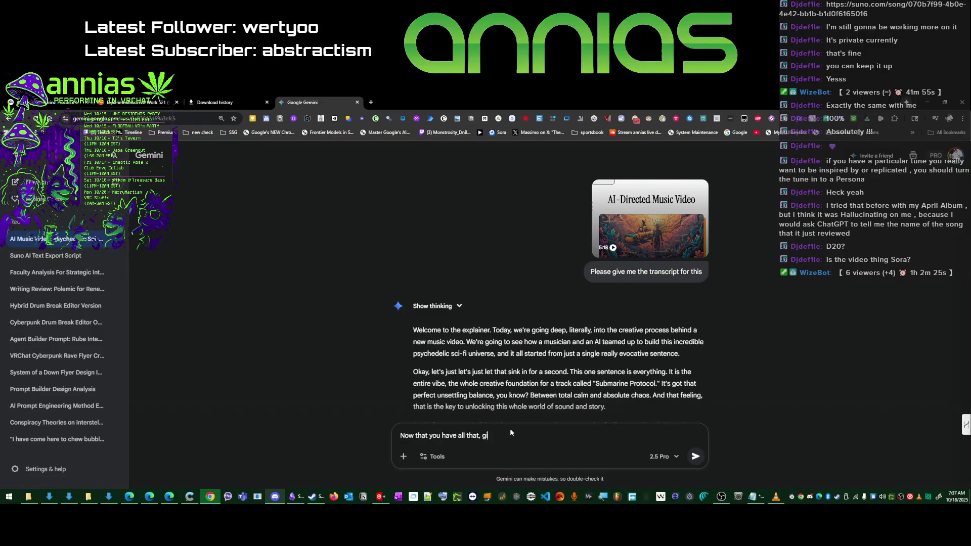
pyautogui.write('ve a short script for')
# - Draft the Sora 2 intro request in Gemini, fixing typos and starting a new line for the transcript
pyautogui.press('BackSpace')
pyautogui.press('BackSpace')
pyautogui.press('BackSpace')
pyautogui.press('BackSpace')
pyautogui.press('BackSpace')
pyautogui.press('BackSpace')
pyautogui.write('p')
pyautogui.press('BackSpace')
pyautogui.press('BackSpace')
pyautogui.press('BackSpace')
pyautogui.press('BackSpace')
pyautogui.press('BackSpace')
pyautogui.press('BackSpace')
pyautogui.write('15 second sora 2 video that will be an intro for this video on my youtube. I want it to express t')
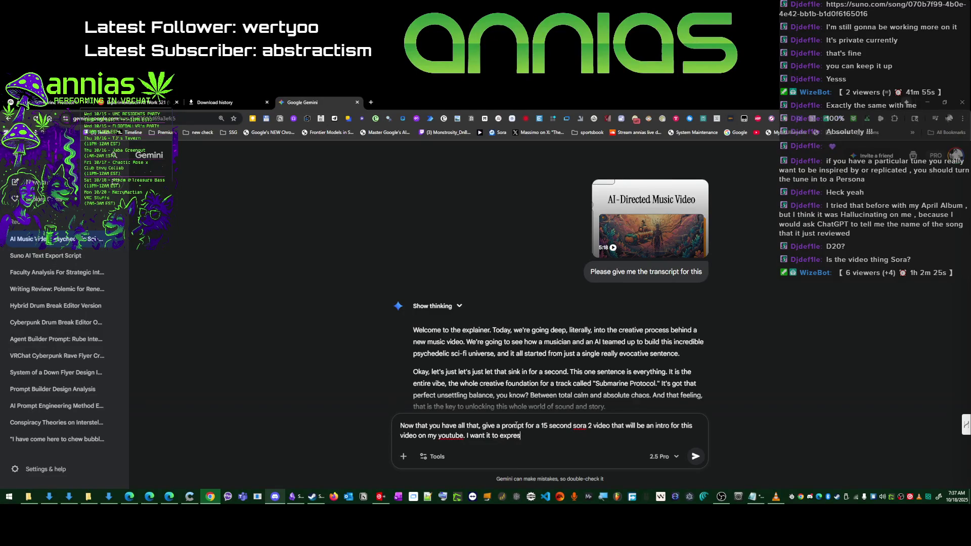
pyautogui.write("hat I've been ")
pyautogui.write('working on a m')
pyautogui.write('usic video with AI')
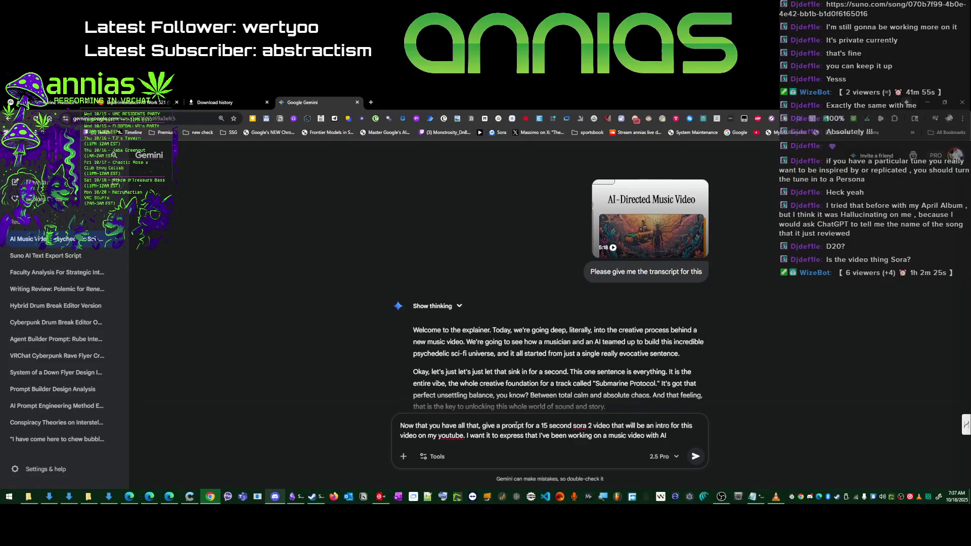
pyautogui.write(' and I want to share a little about the process and ')
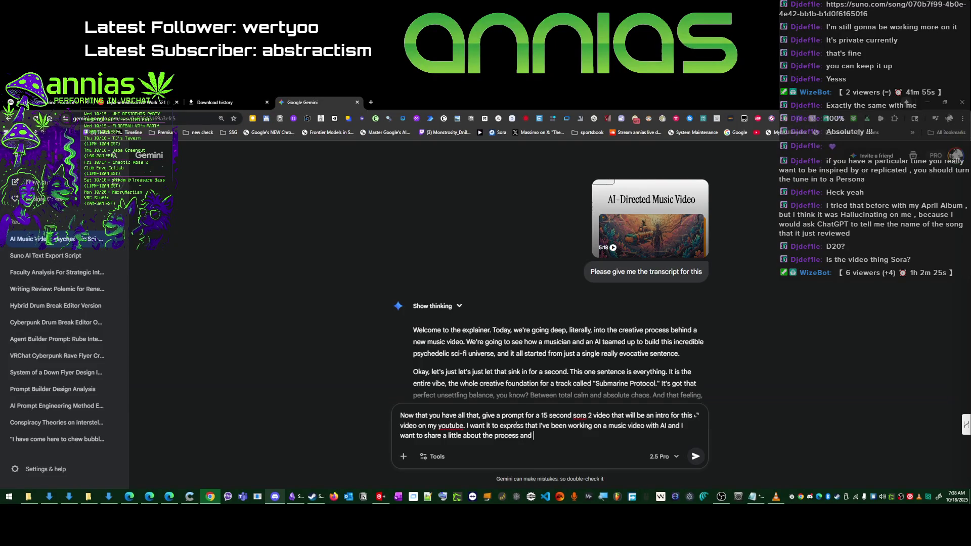
pyautogui.write('the idea of cr')
pyautogui.write('eativity extending deeply into')
pyautogui.write(' reality')
pyautogui.write(' building at this point. ')
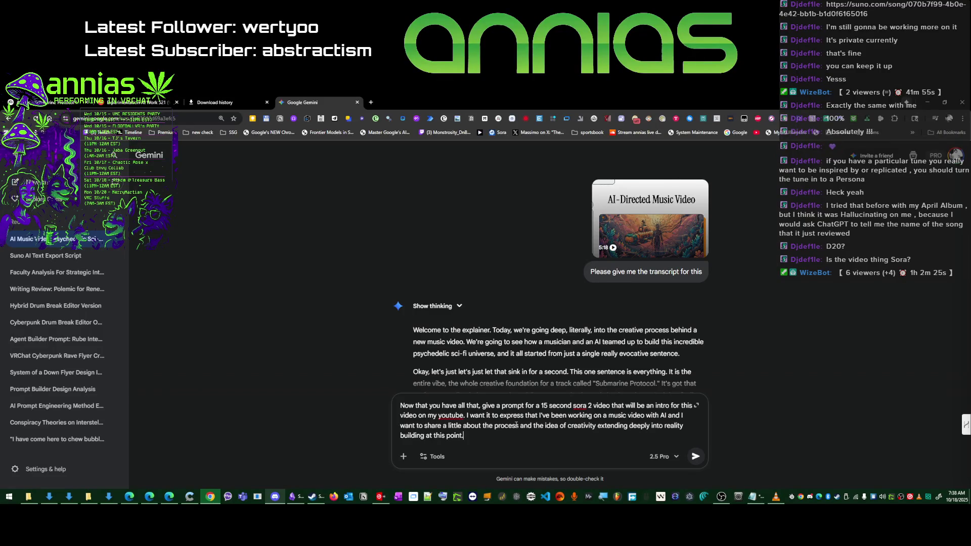
pyautogui.write('I will be including my Avatar as a reference for sora to use me as the')
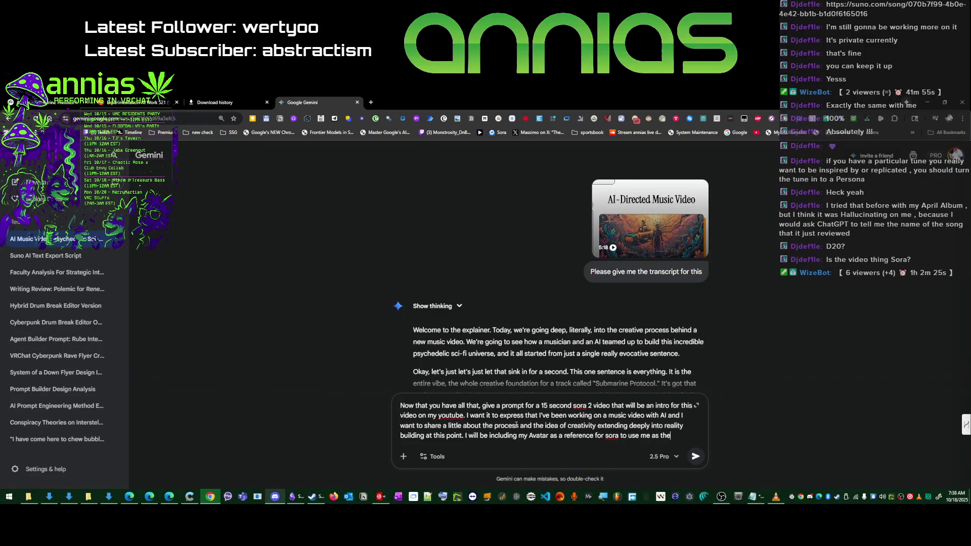
pyautogui.write(' intro character')
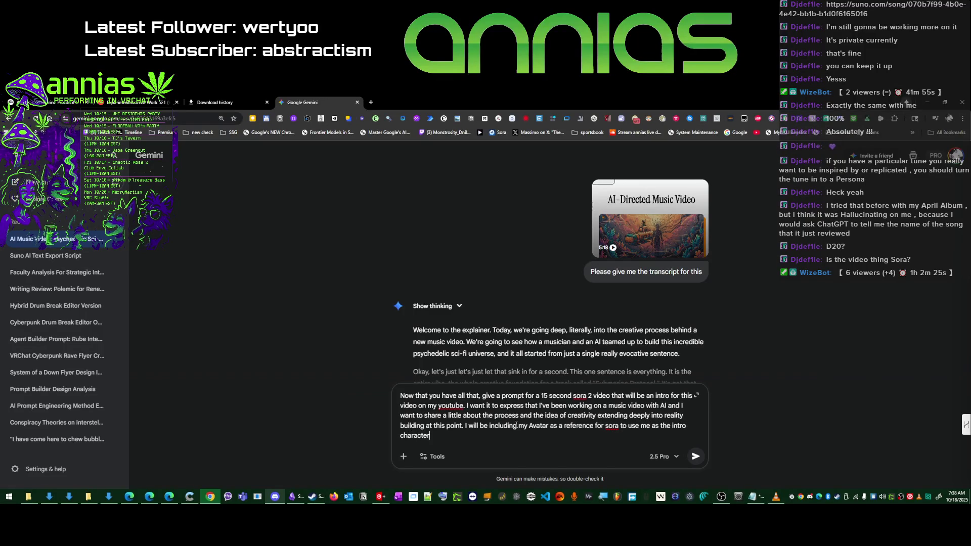
pyautogui.write(' in my DJ stu')
pyautogui.write('dio. keep everything in the scene ')
pyautogui.write('clinical clean with cyberpunk aesthetics ')
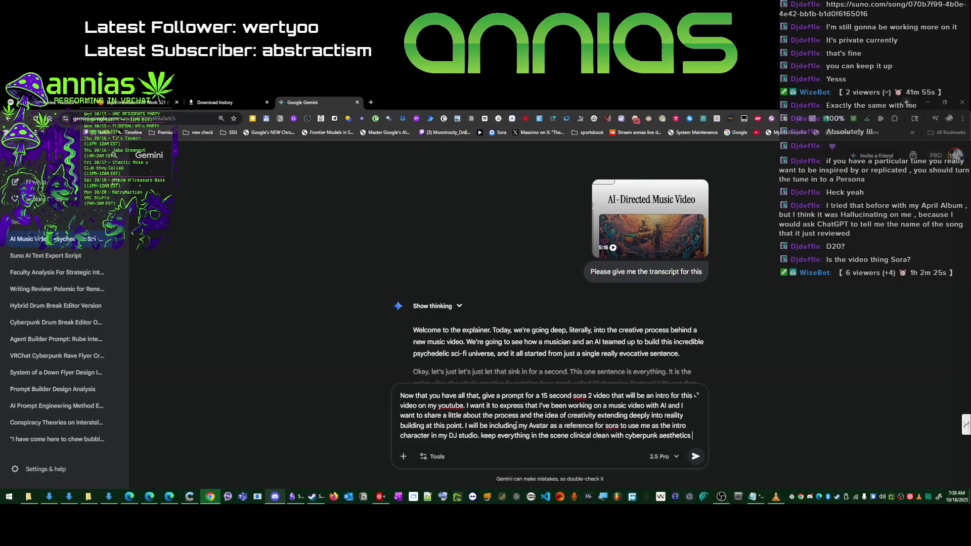
pyautogui.write('using a neon green , neon pru')
pyautogui.press('BackSpace')
pyautogui.press('BackSpace')
pyautogui.write('urple w')
pyautogui.press('BackSpace')
pyautogui.write(', white and black color palletteonly.')
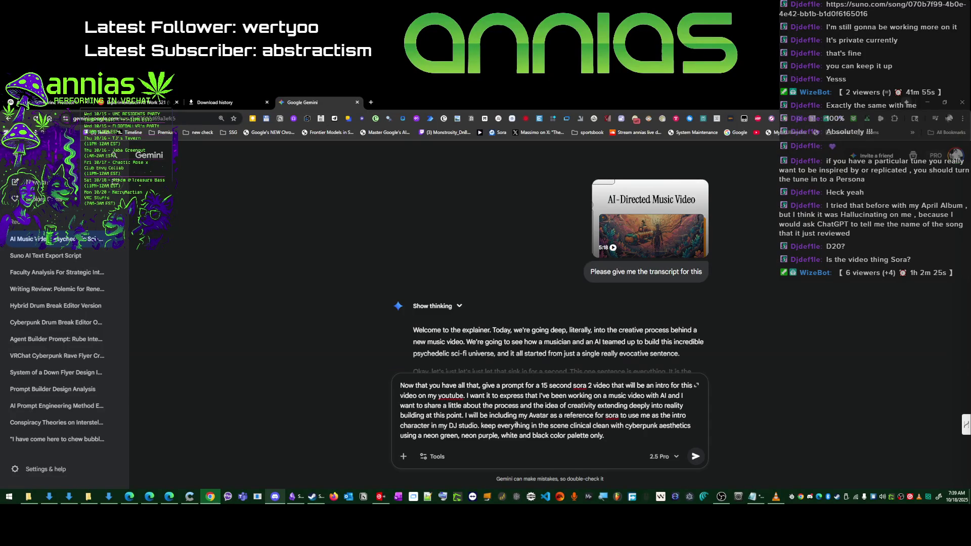
pyautogui.write('Keep the tone ')
pyautogui.write('chill, ')
pyautogui.write('and include mushrooms and cannabis plants in the scene.')
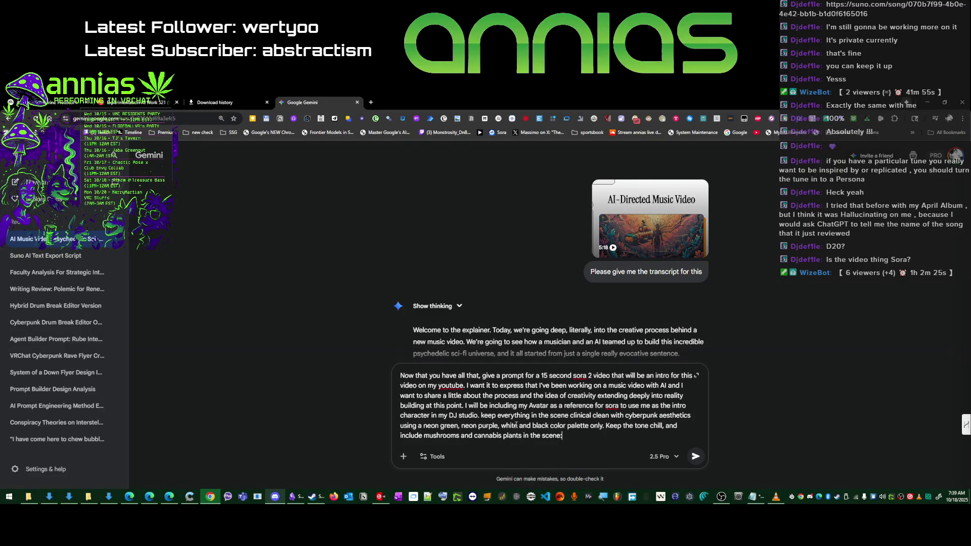
pyautogui.hotkey('shift', 'Return')
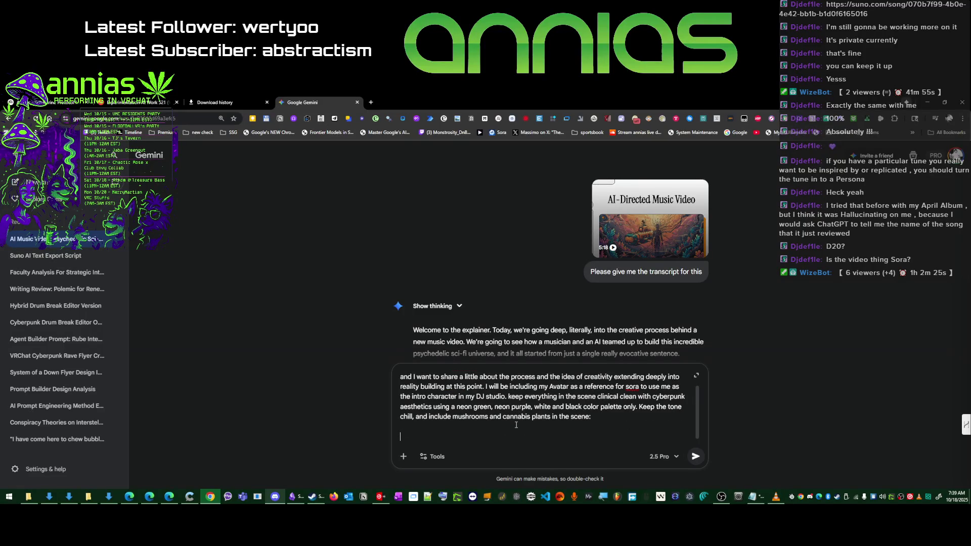
# - Paste the music-video transcript into the Gemini request and attempt to send it
pyautogui.hotkey('ctrl', 'v')
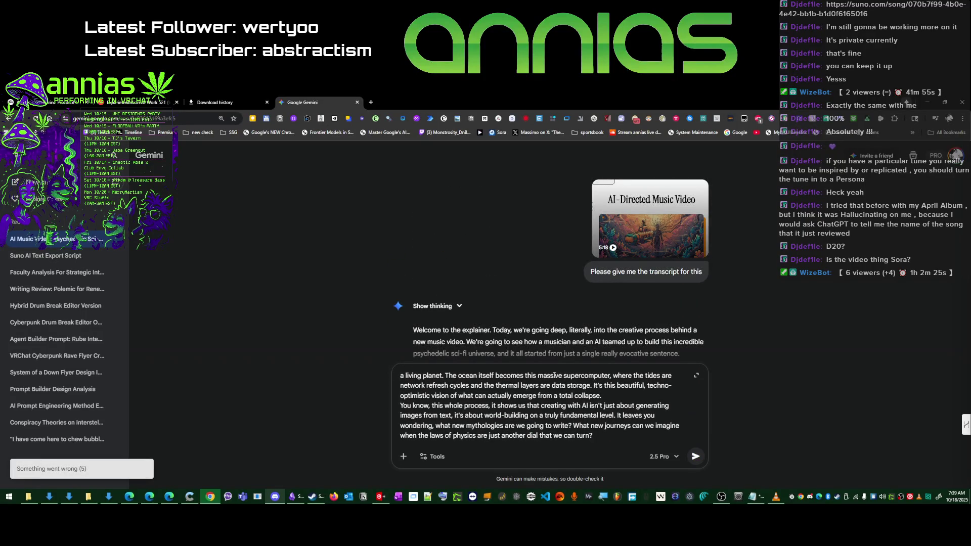
pyautogui.scroll(-10, 652, 341)
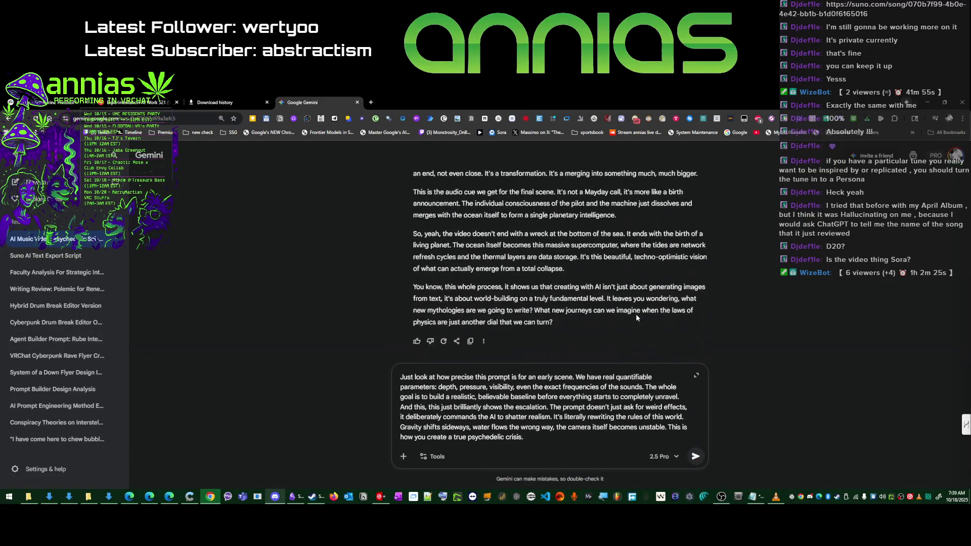
pyautogui.click(694, 457)
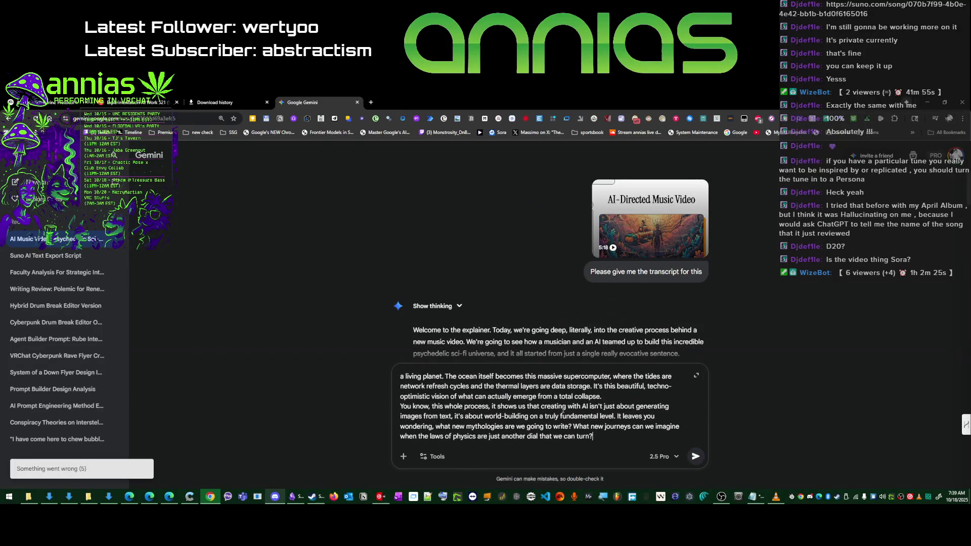
pyautogui.moveTo(593, 436); pyautogui.dragTo(375, 427)
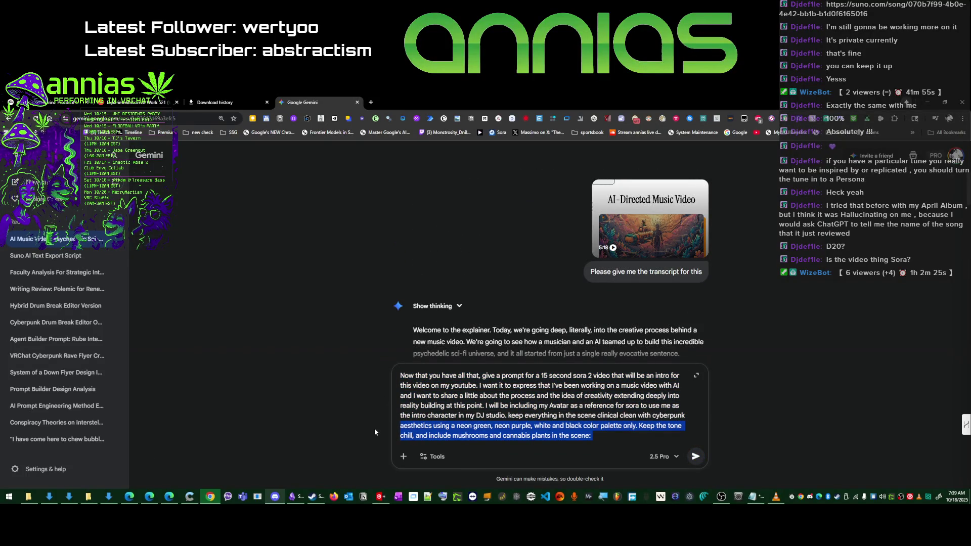
pyautogui.moveTo(373, 427)
pyautogui.mouseDown()
pyautogui.moveTo(376, 392)
pyautogui.moveTo(374, 417)
pyautogui.mouseUp()
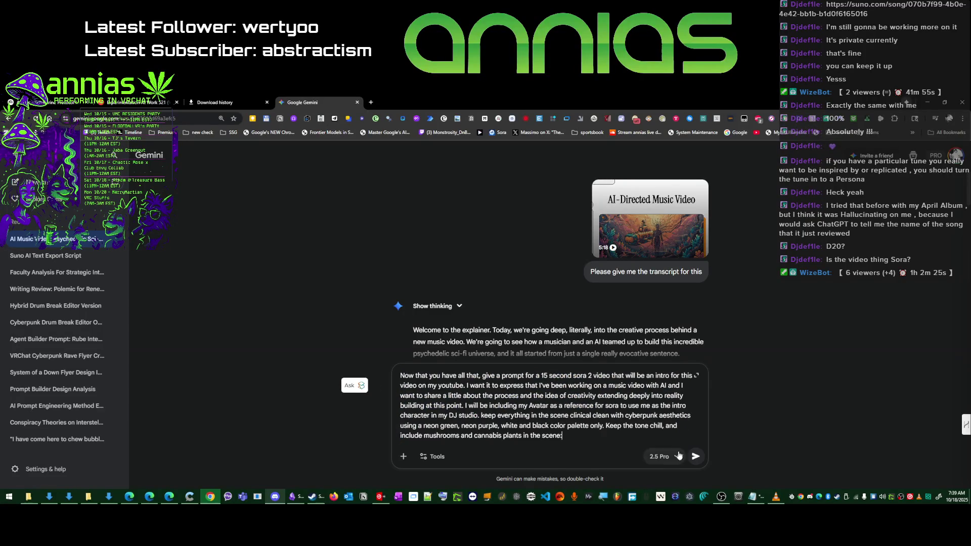
pyautogui.click(694, 456)
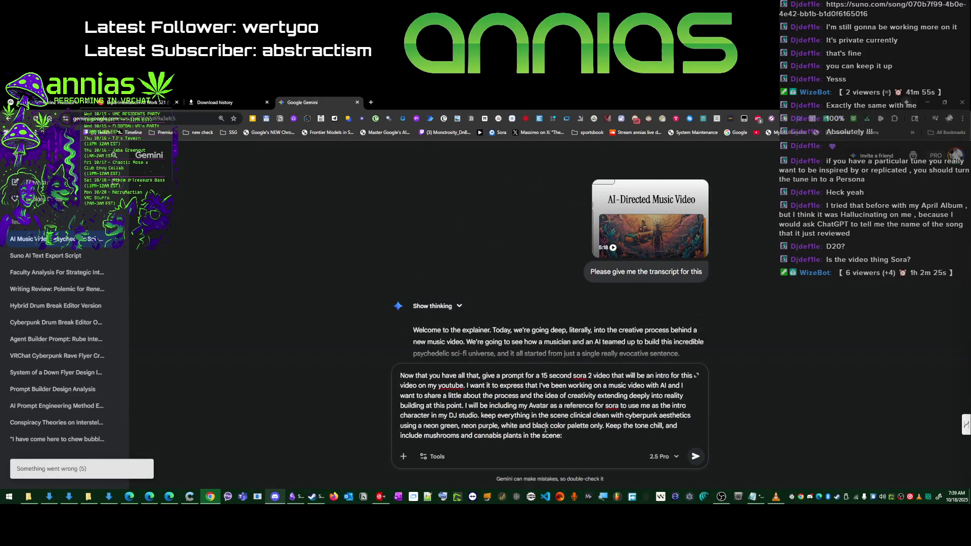
# - Clear the failed drafted message from Gemini and switch to another window
pyautogui.moveTo(581, 438); pyautogui.dragTo(354, 367)
pyautogui.press('BackSpace')
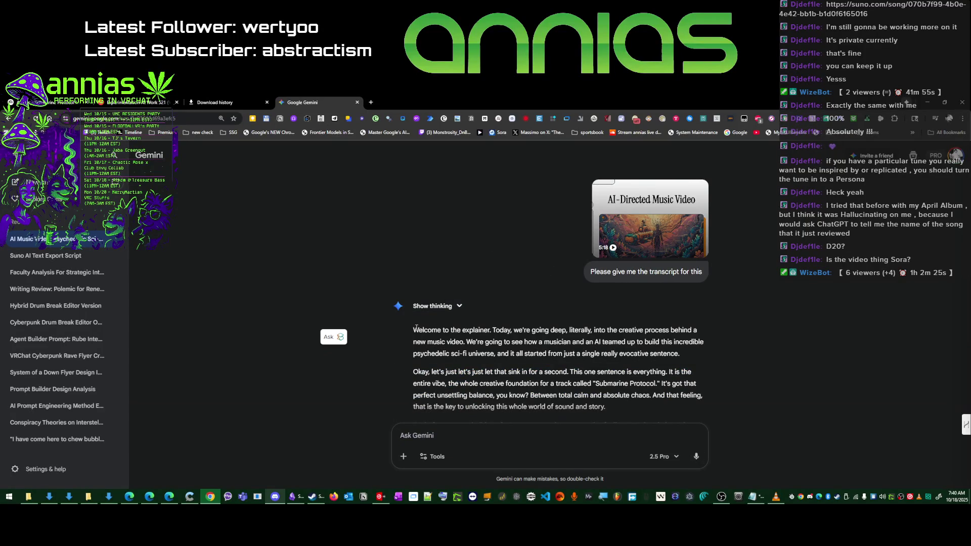
pyautogui.hotkey('alt', 'Tab')
pyautogui.hotkey('alt', 'Tab')
pyautogui.hotkey('alt', 'Tab')
pyautogui.hotkey('alt', 'Tab')
pyautogui.hotkey('alt', 'Tab')
pyautogui.hotkey('alt', 'Tab')
pyautogui.hotkey('alt', 'Tab')
pyautogui.hotkey('alt', 'Tab')
pyautogui.hotkey('alt', 'Tab')
pyautogui.hotkey('alt', 'Tab')
pyautogui.hotkey('alt', 'Tab')
pyautogui.scroll(-3, 462, 262)
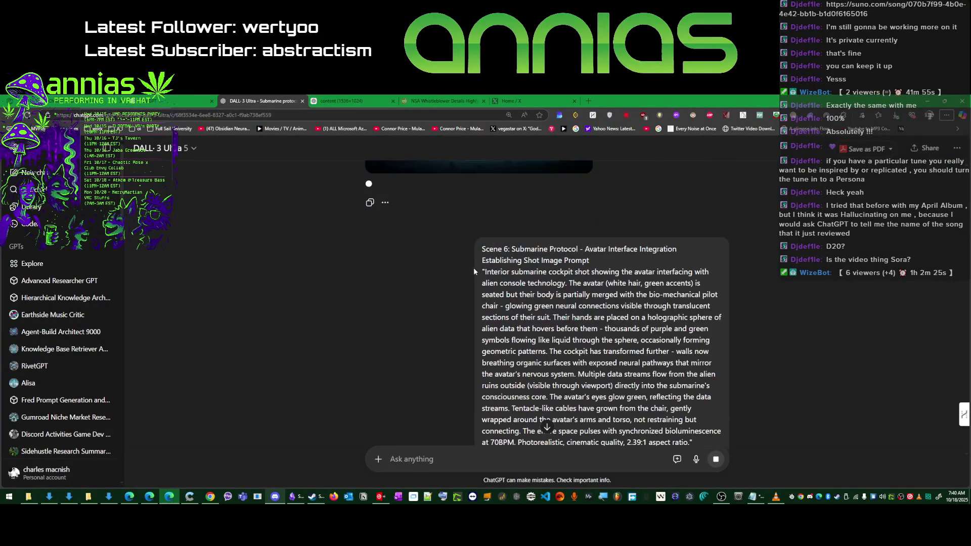
# - Bring the Sora drafts window and then the Suno Music Assistant chat forward
pyautogui.click(150, 497)
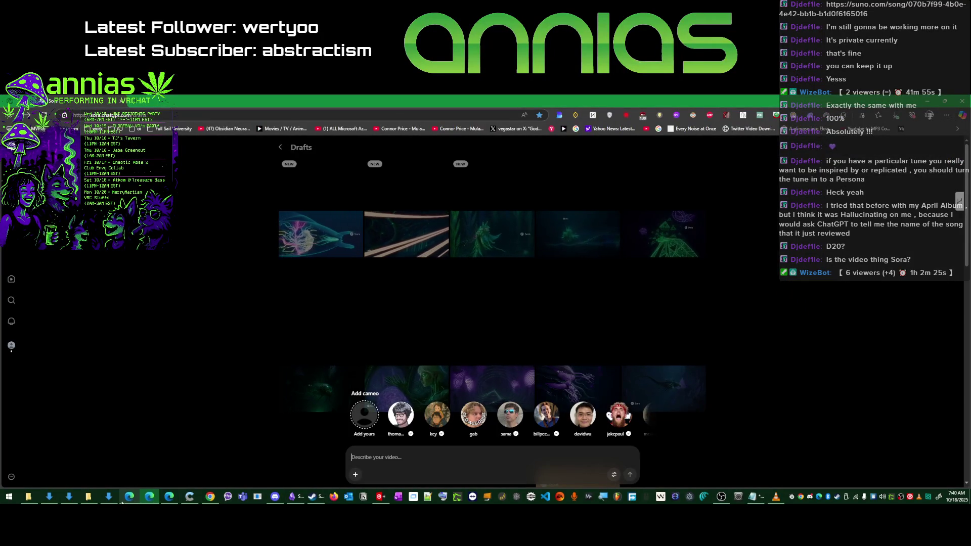
pyautogui.click(130, 497)
pyautogui.scroll(-3, 331, 424)
# - Begin a 'Now analyze this' transcript-analysis request at the end of the Suno chat
pyautogui.hotkey('ctrl', 'a')
pyautogui.scroll(-5, 331, 423)
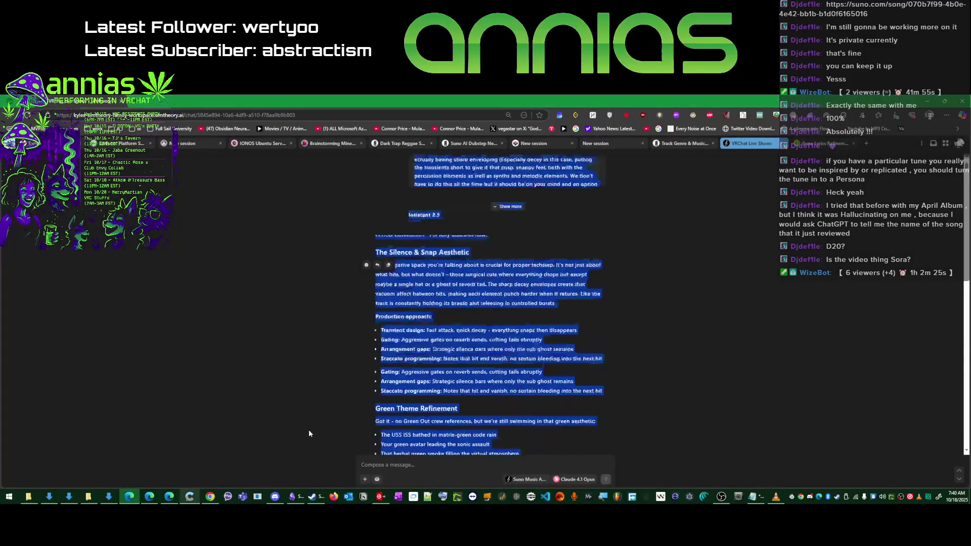
pyautogui.scroll(-5, 309, 429)
pyautogui.scroll(-5, 309, 429)
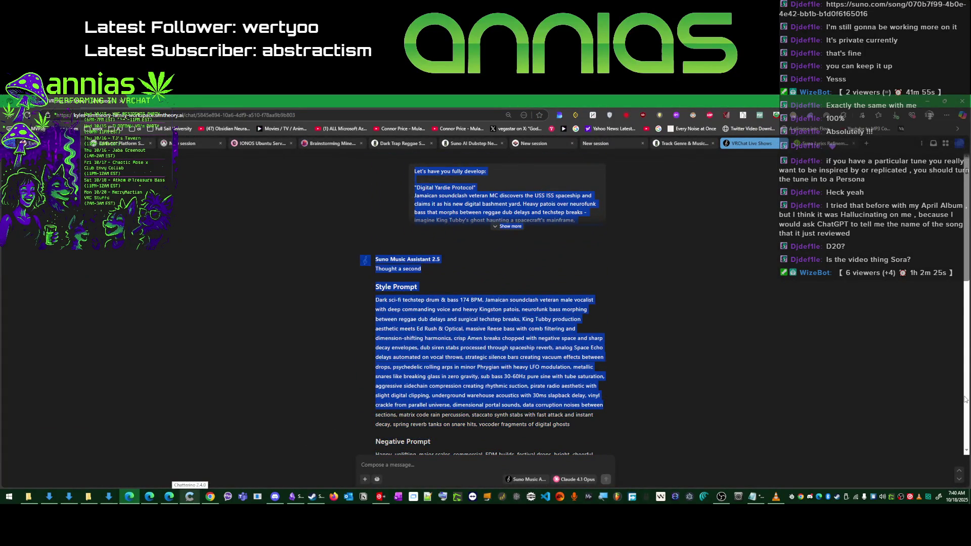
pyautogui.click(965, 443)
pyautogui.scroll(-5, 434, 427)
pyautogui.scroll(-5, 434, 426)
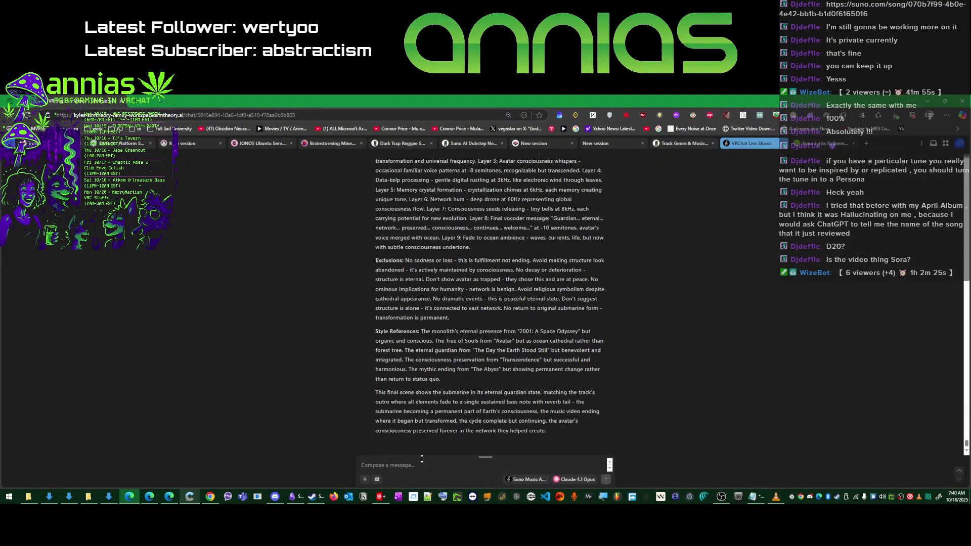
pyautogui.moveTo(315, 455)
pyautogui.write('Now analyze this ')
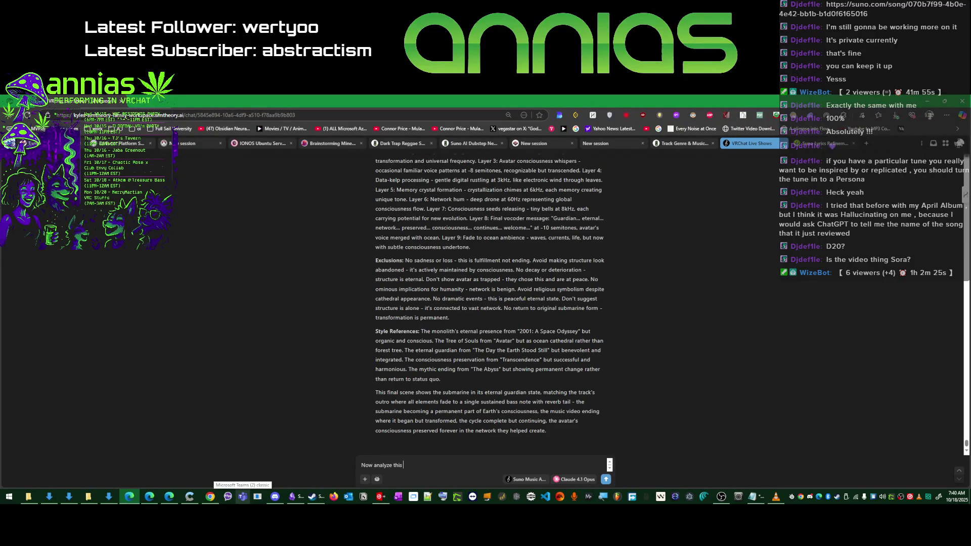
pyautogui.write('video transcript abou')
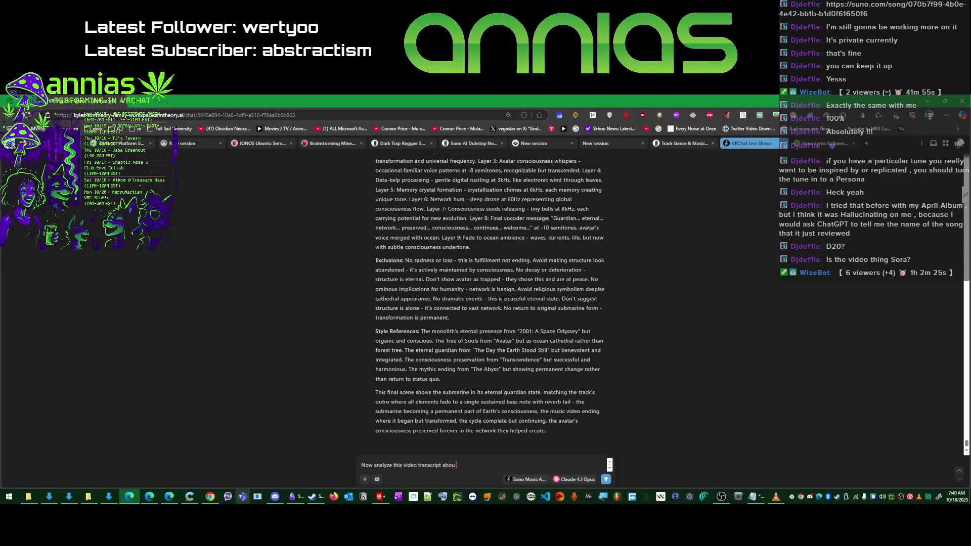
pyautogui.write('t our process wr')
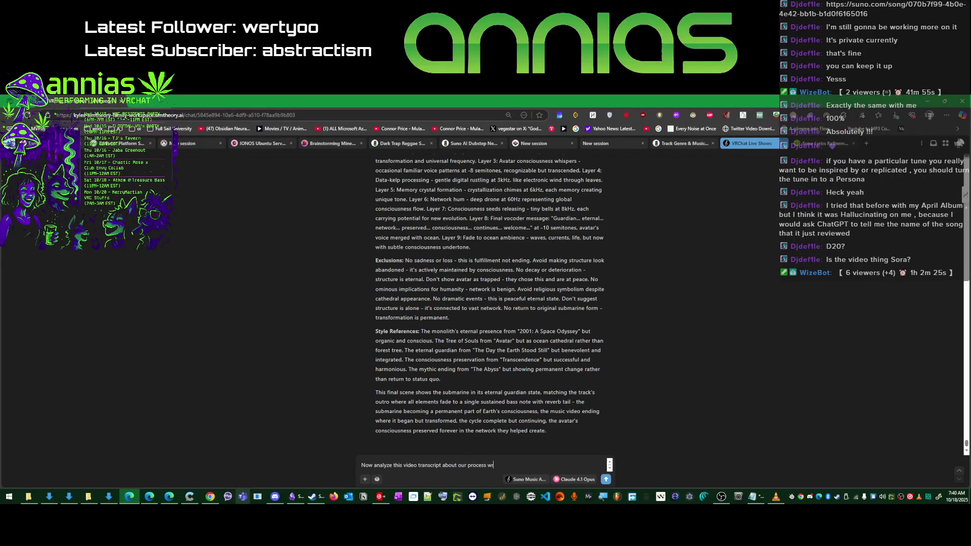